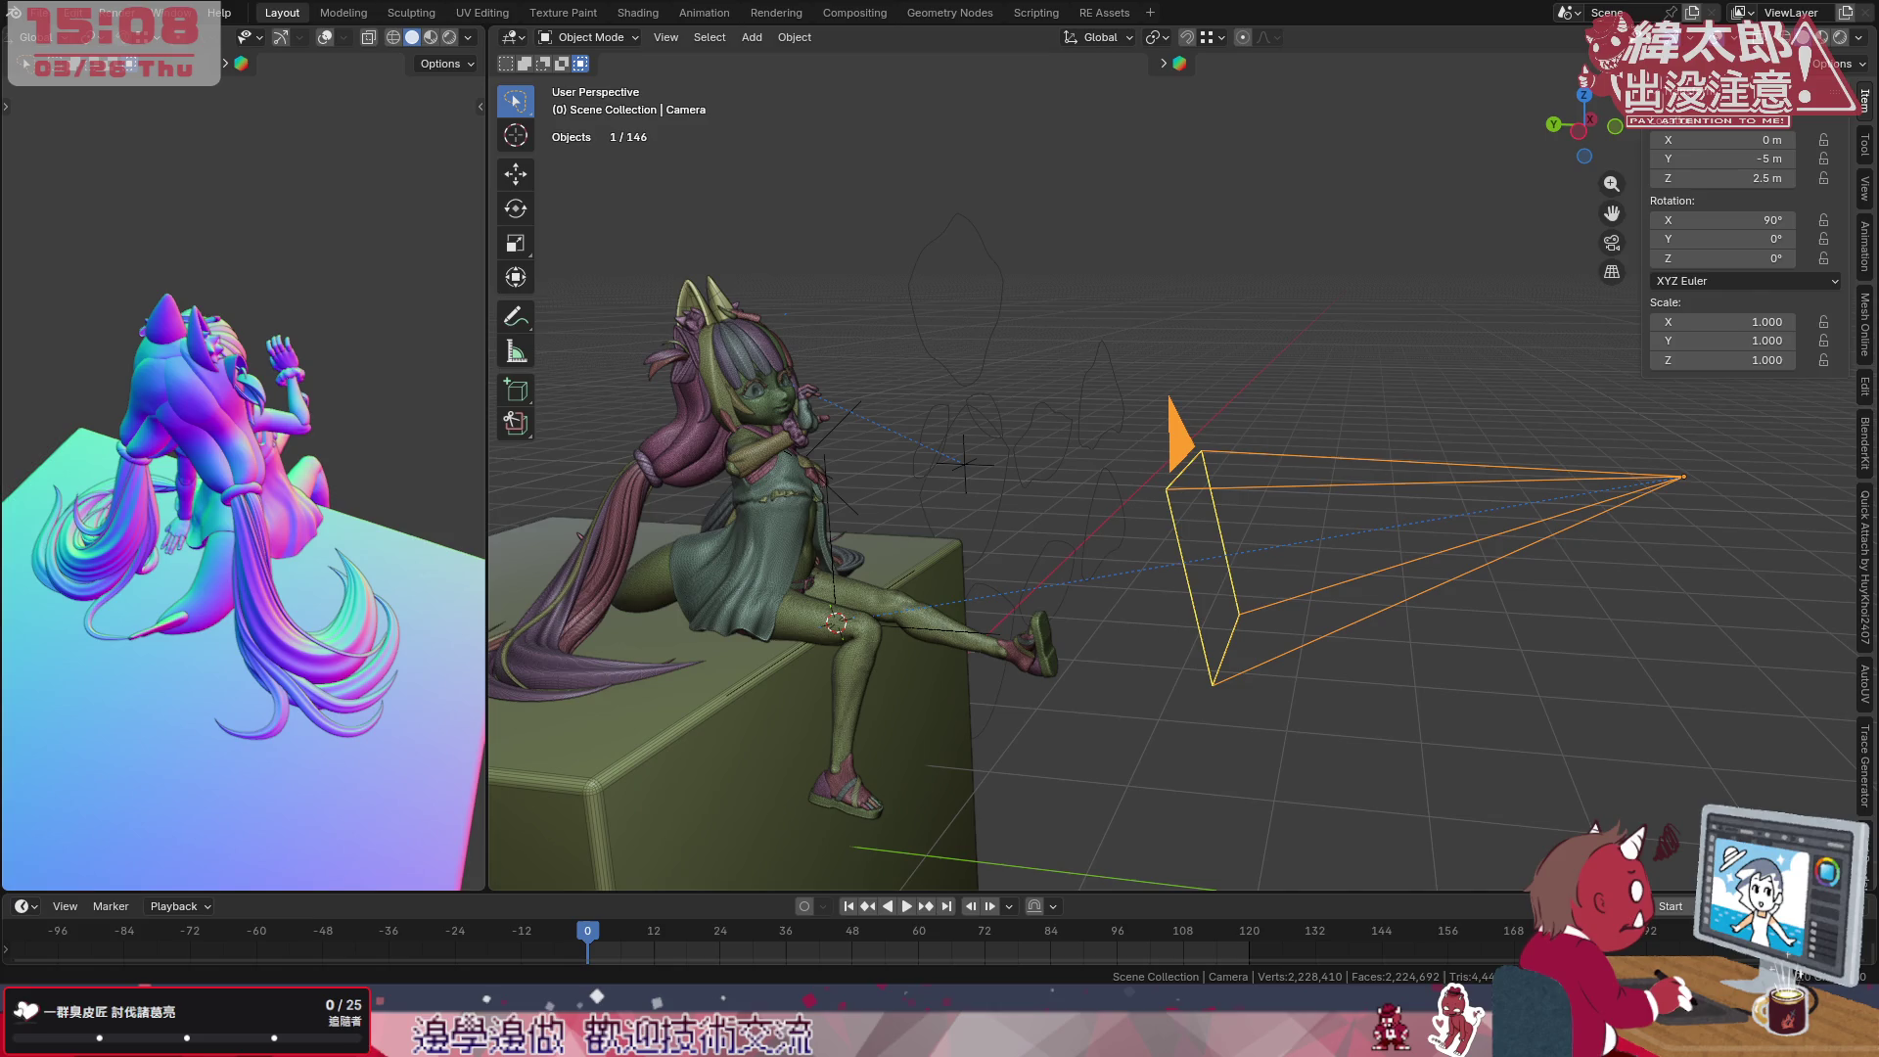
Look through the camera and raise Camera_target upward with the Move gizmo's Z arrow.
{"action": "left_click", "coordinate": [833, 579]}
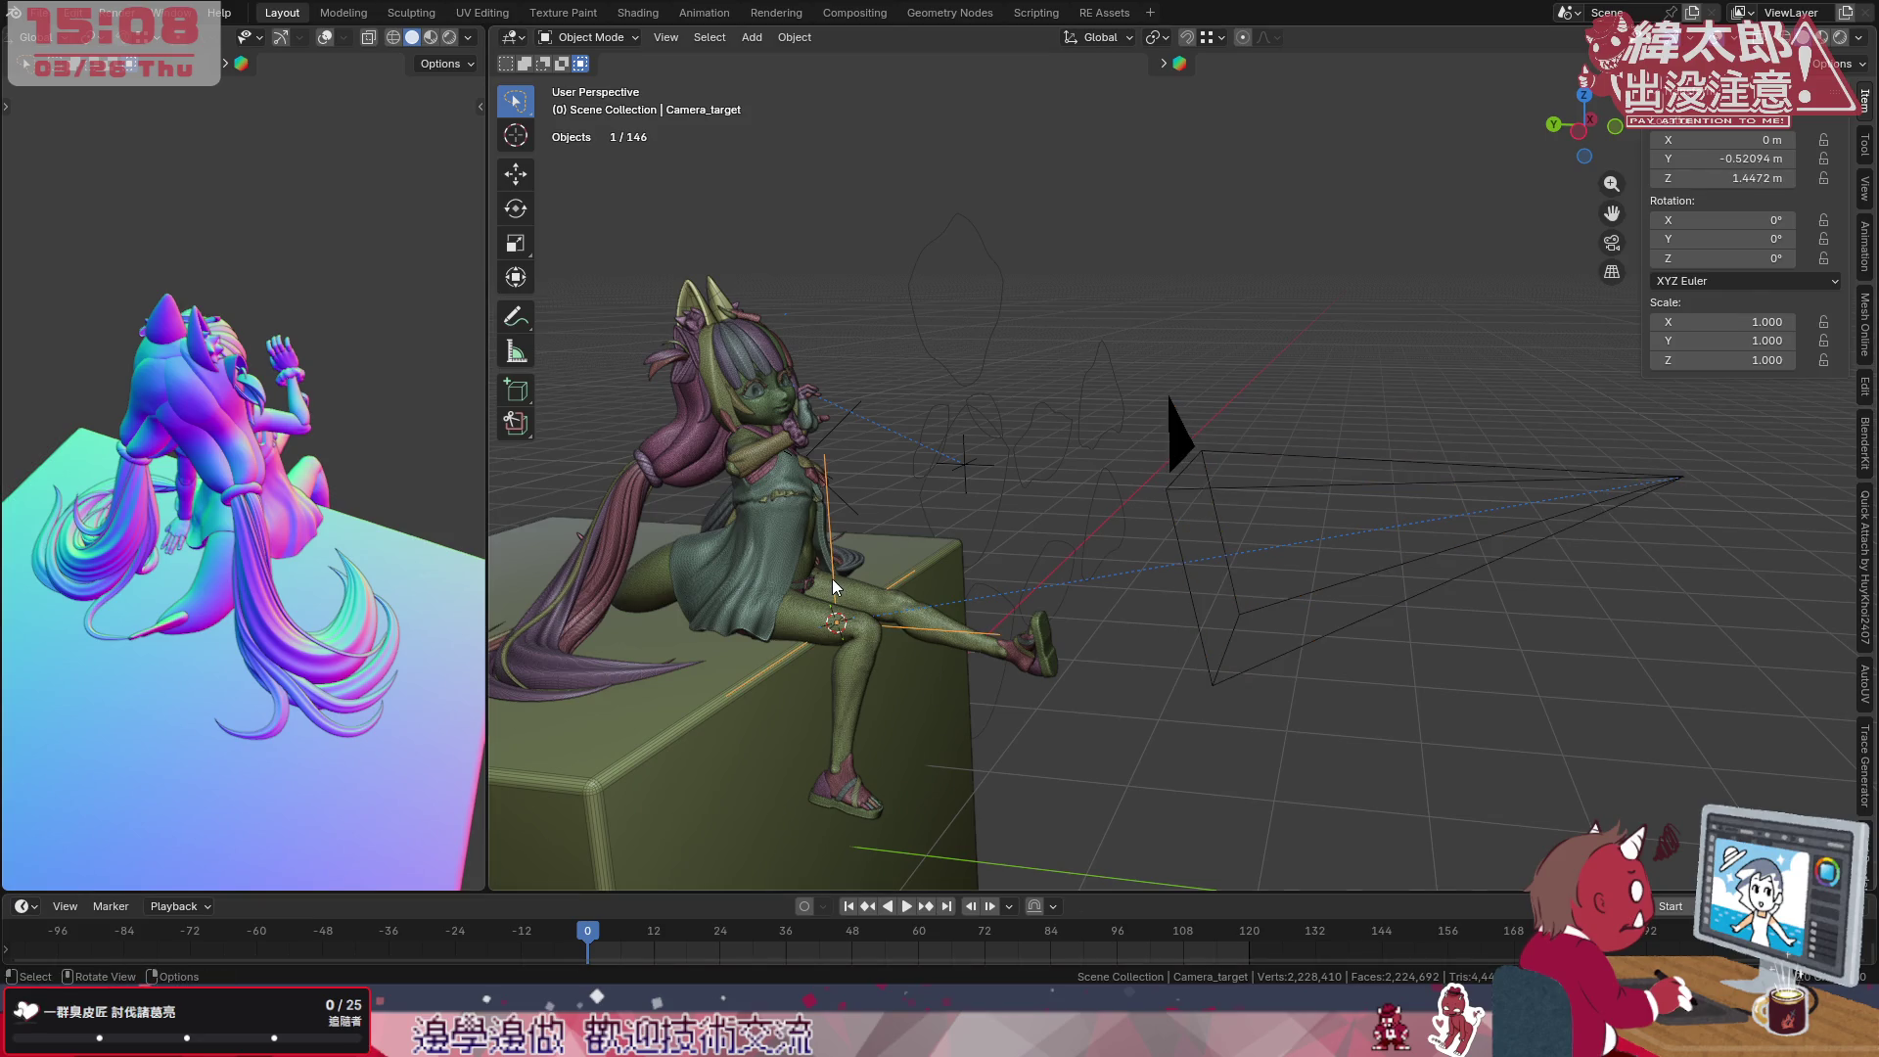
{"action": "left_click", "coordinate": [1233, 497]}
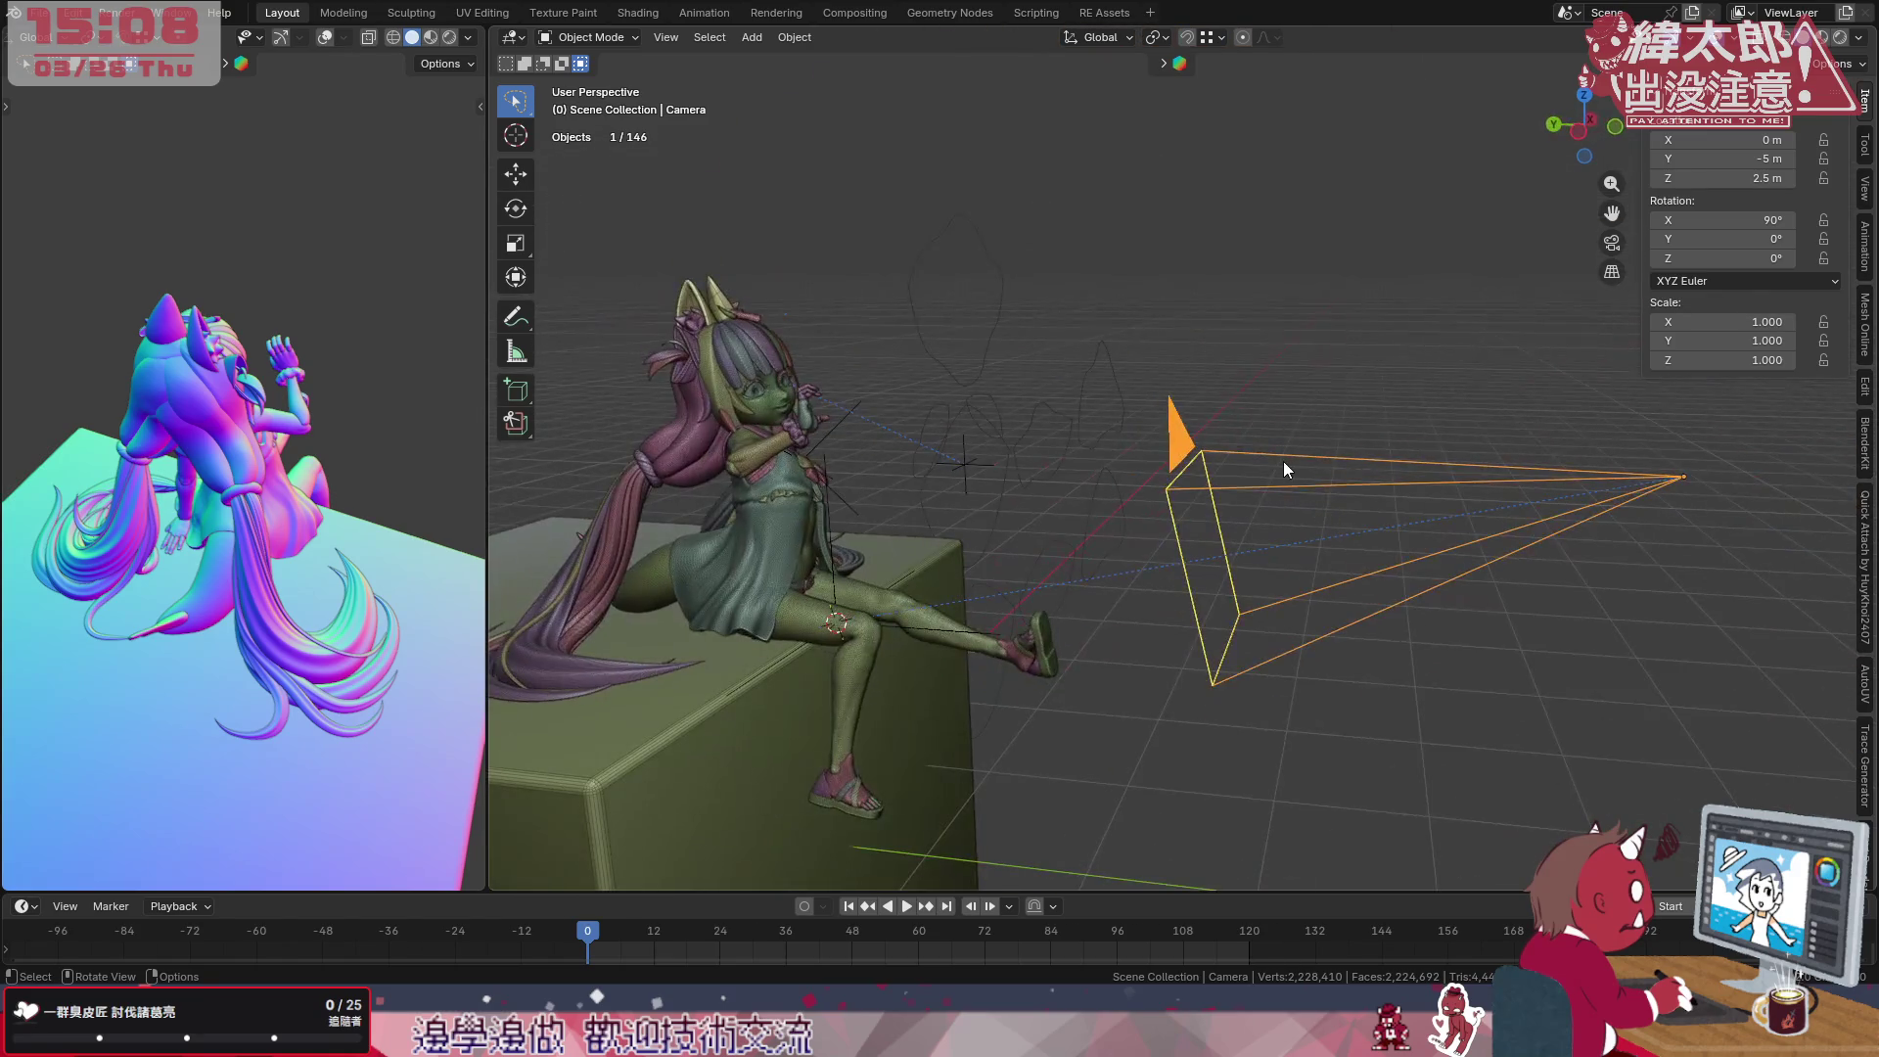
{"action": "key", "text": "KP_0"}
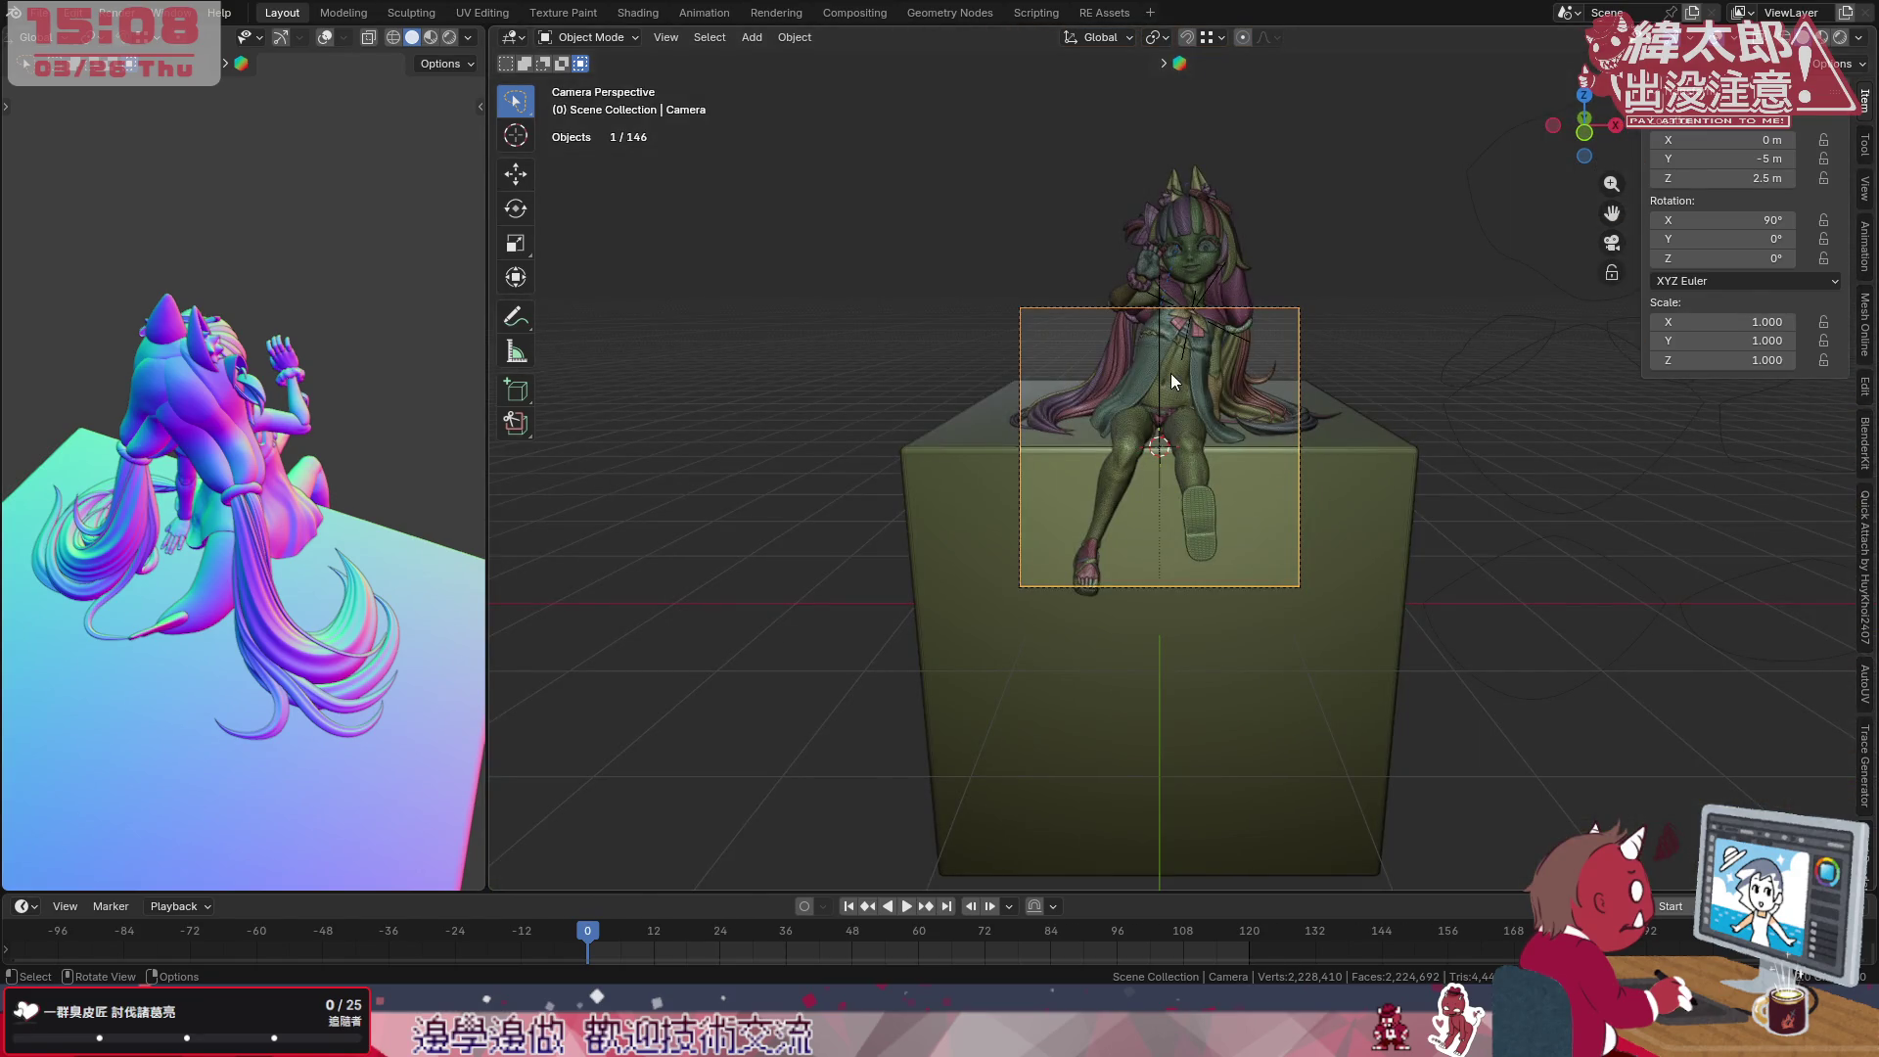
{"action": "left_click", "coordinate": [1165, 370]}
{"action": "key", "text": "shift+space"}
{"action": "left_click", "coordinate": [1116, 442]}
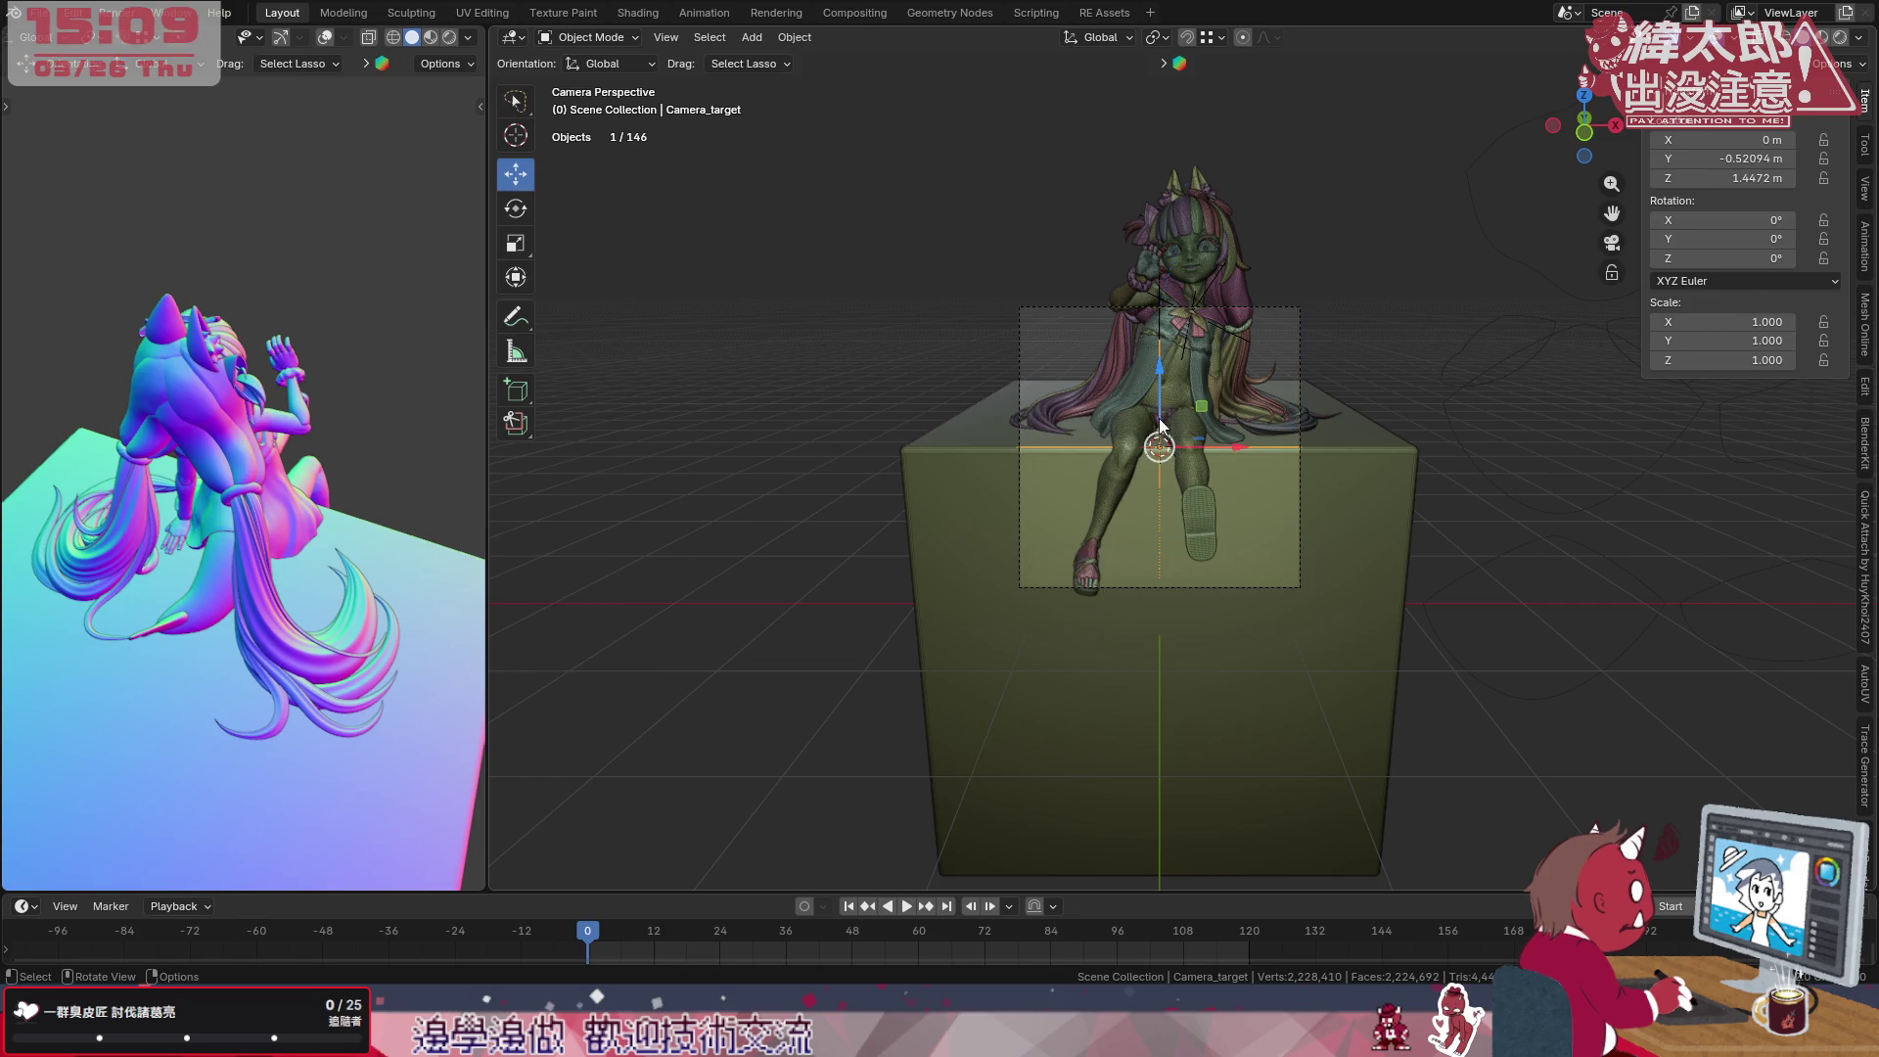
{"action": "left_click_drag", "start_coordinate": [1162, 360], "coordinate": [1160, 287]}
Scale Camera_target down to about 0.439, then reselect the camera.
{"action": "key", "text": "s"}
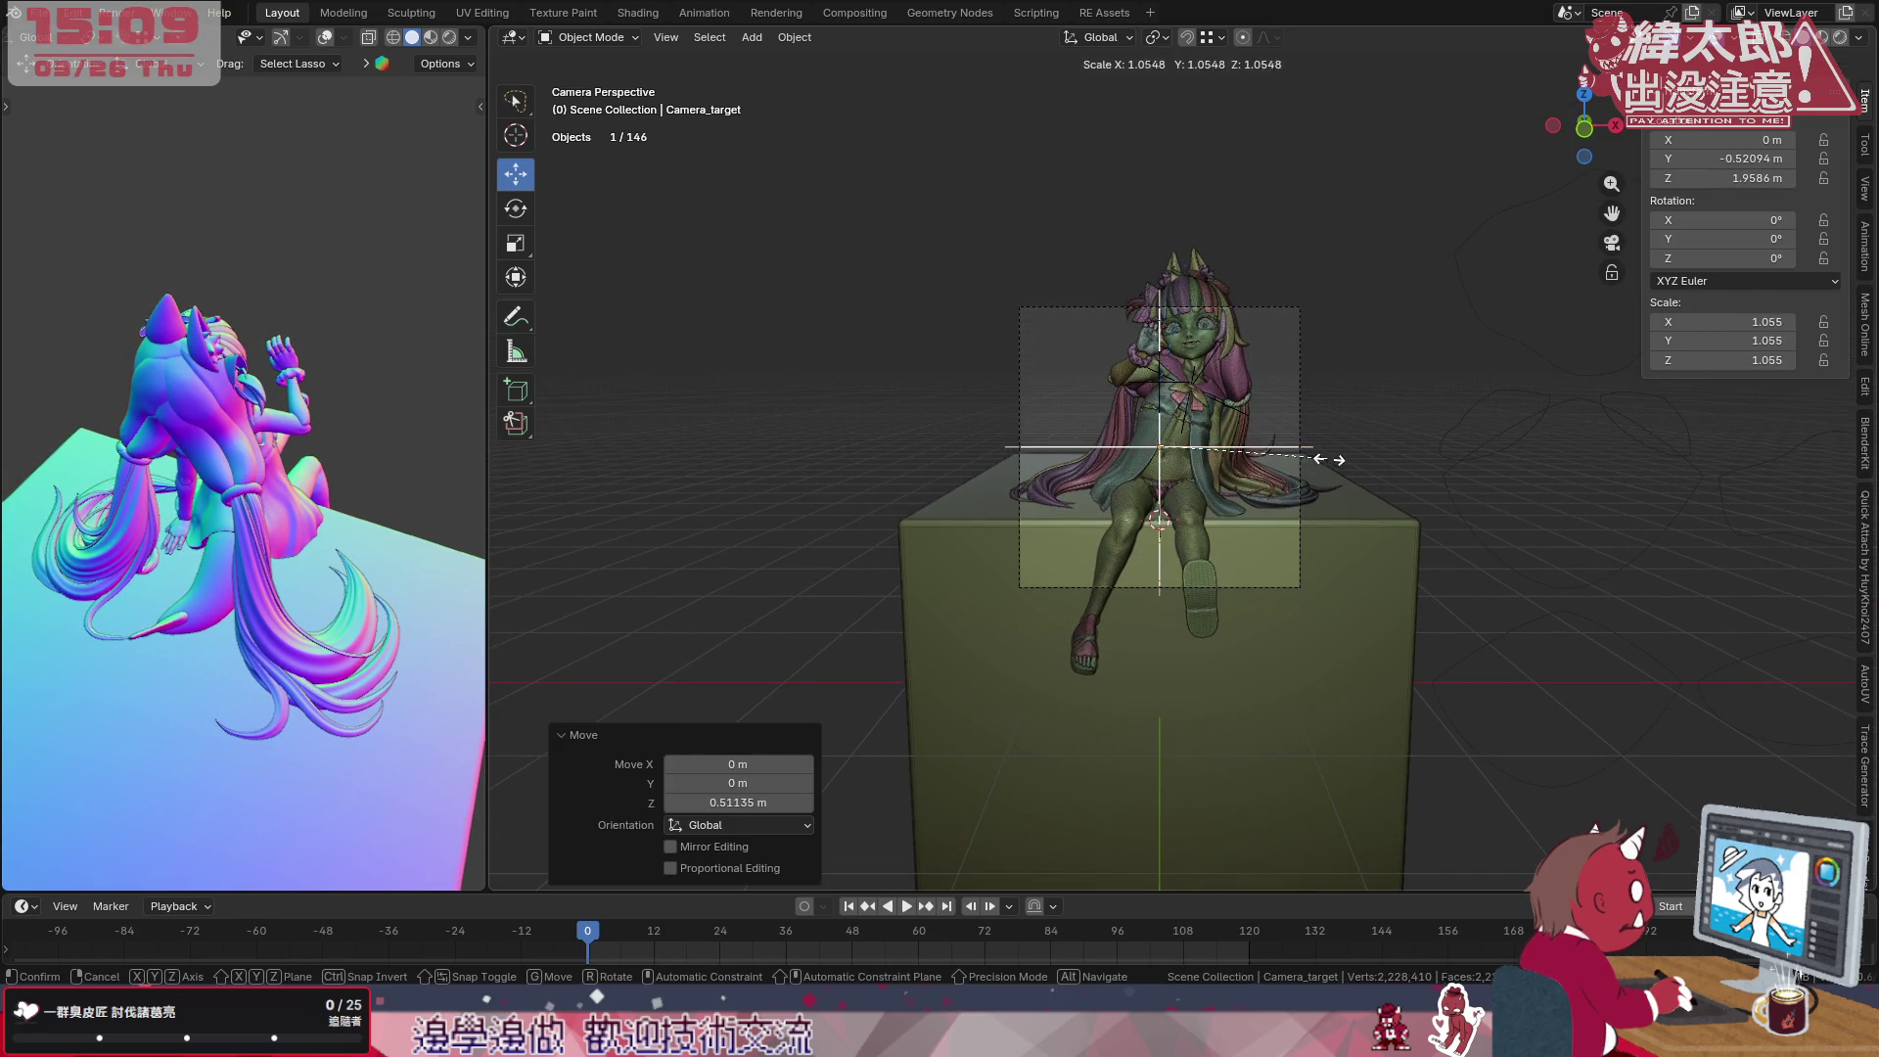
{"action": "left_click", "coordinate": [1254, 463]}
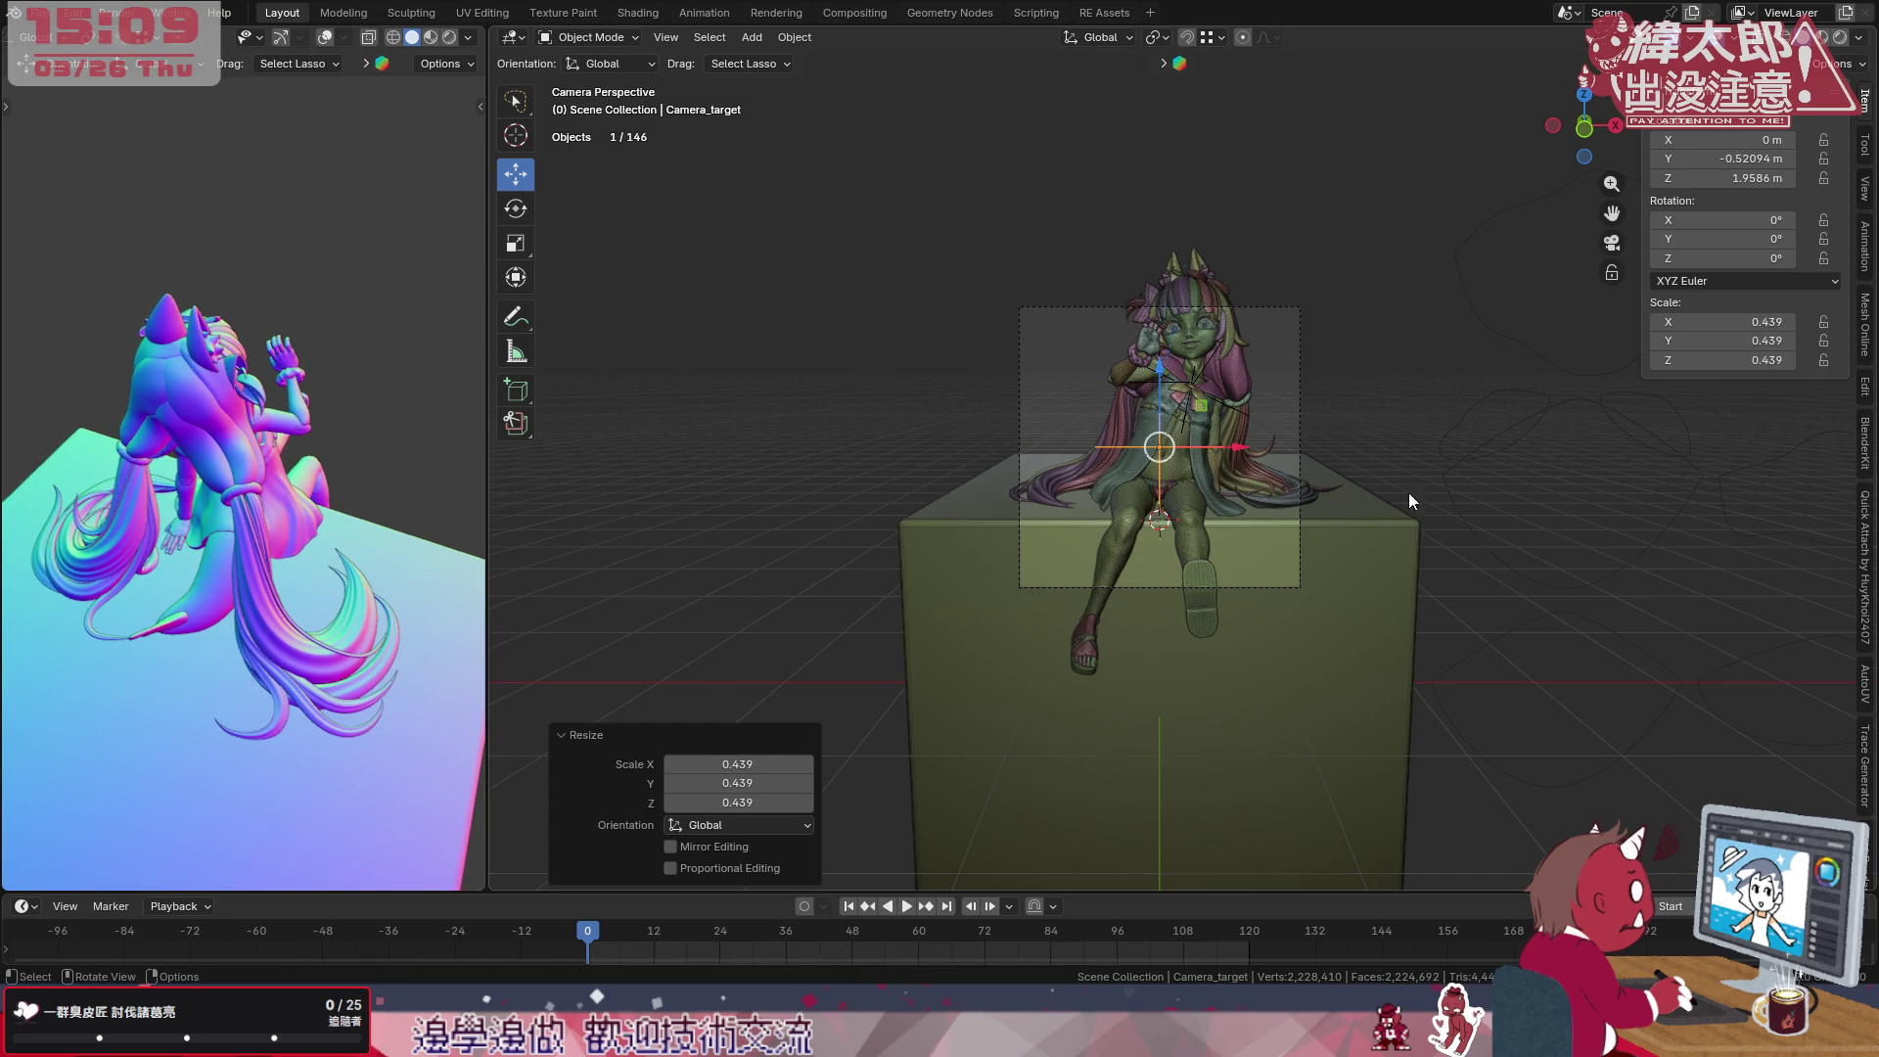
{"action": "left_click", "coordinate": [1323, 588]}
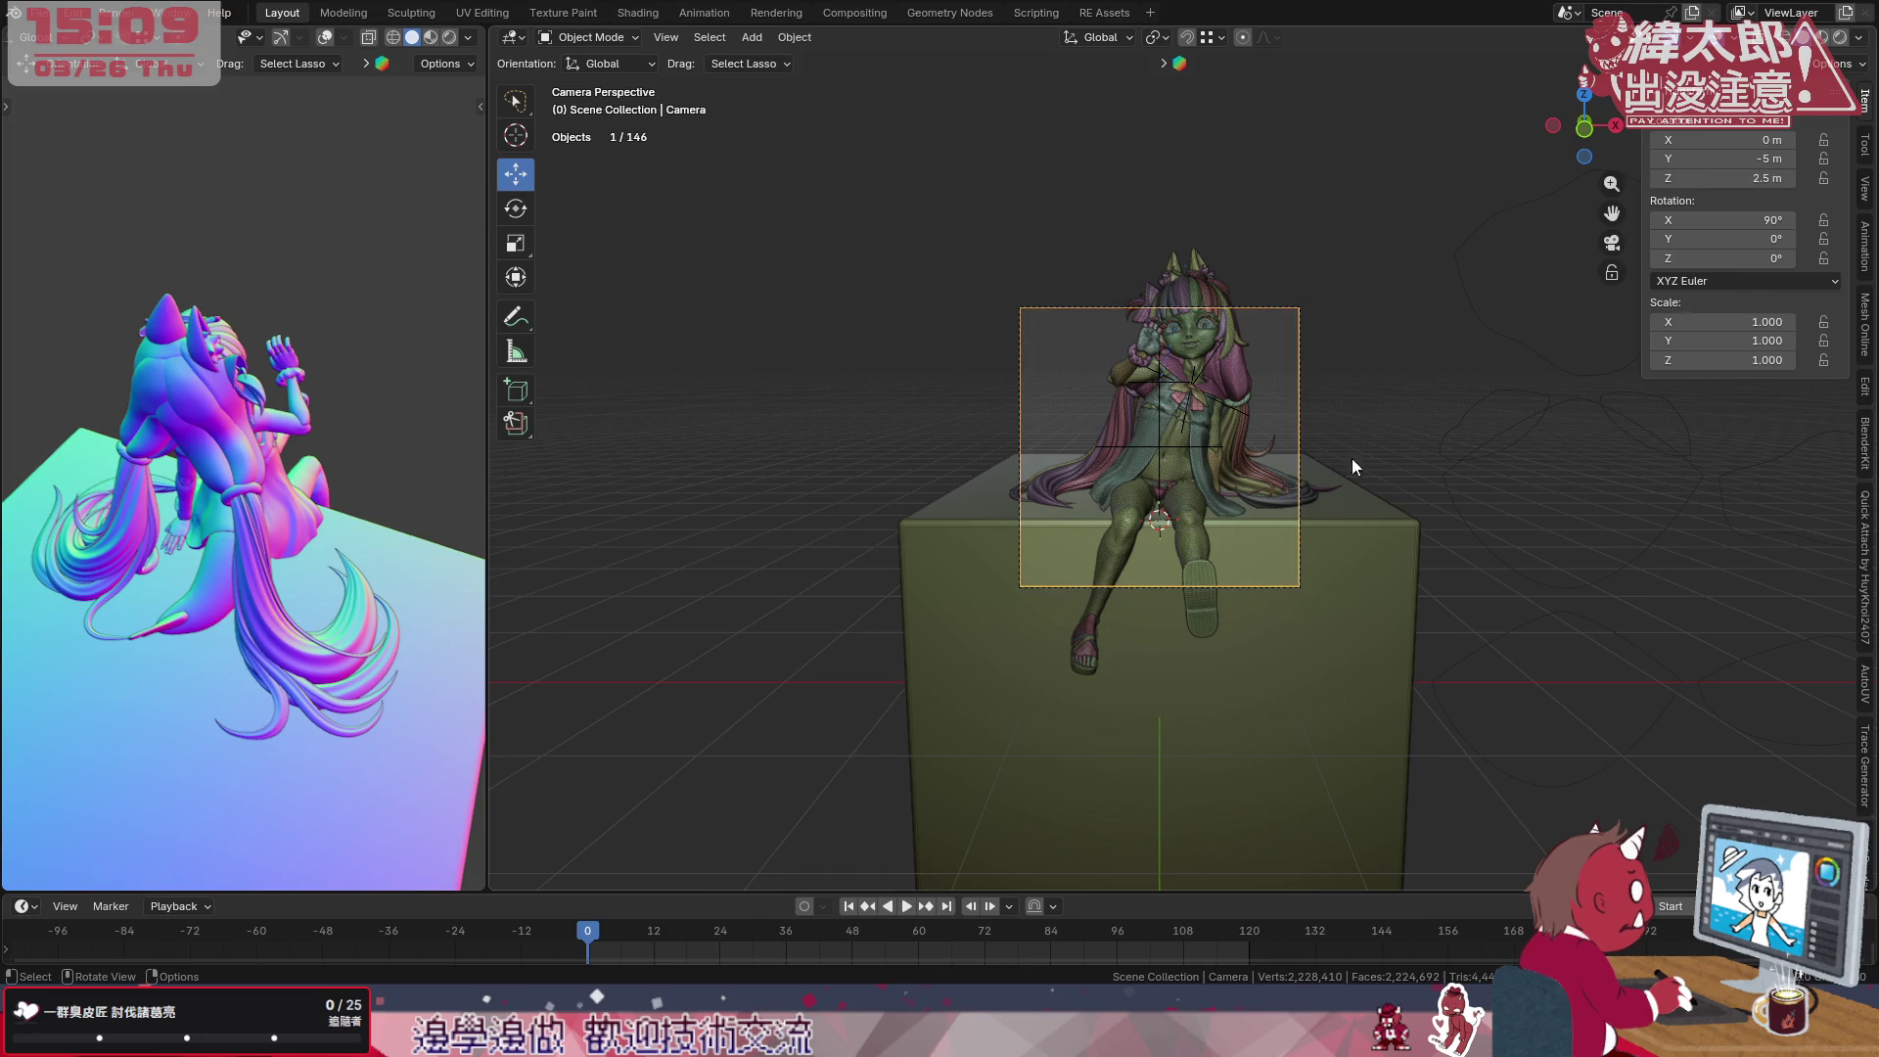
Enable Lock Camera to View in the sidebar and orbit the camera around the figure.
{"action": "left_click", "coordinate": [1866, 139]}
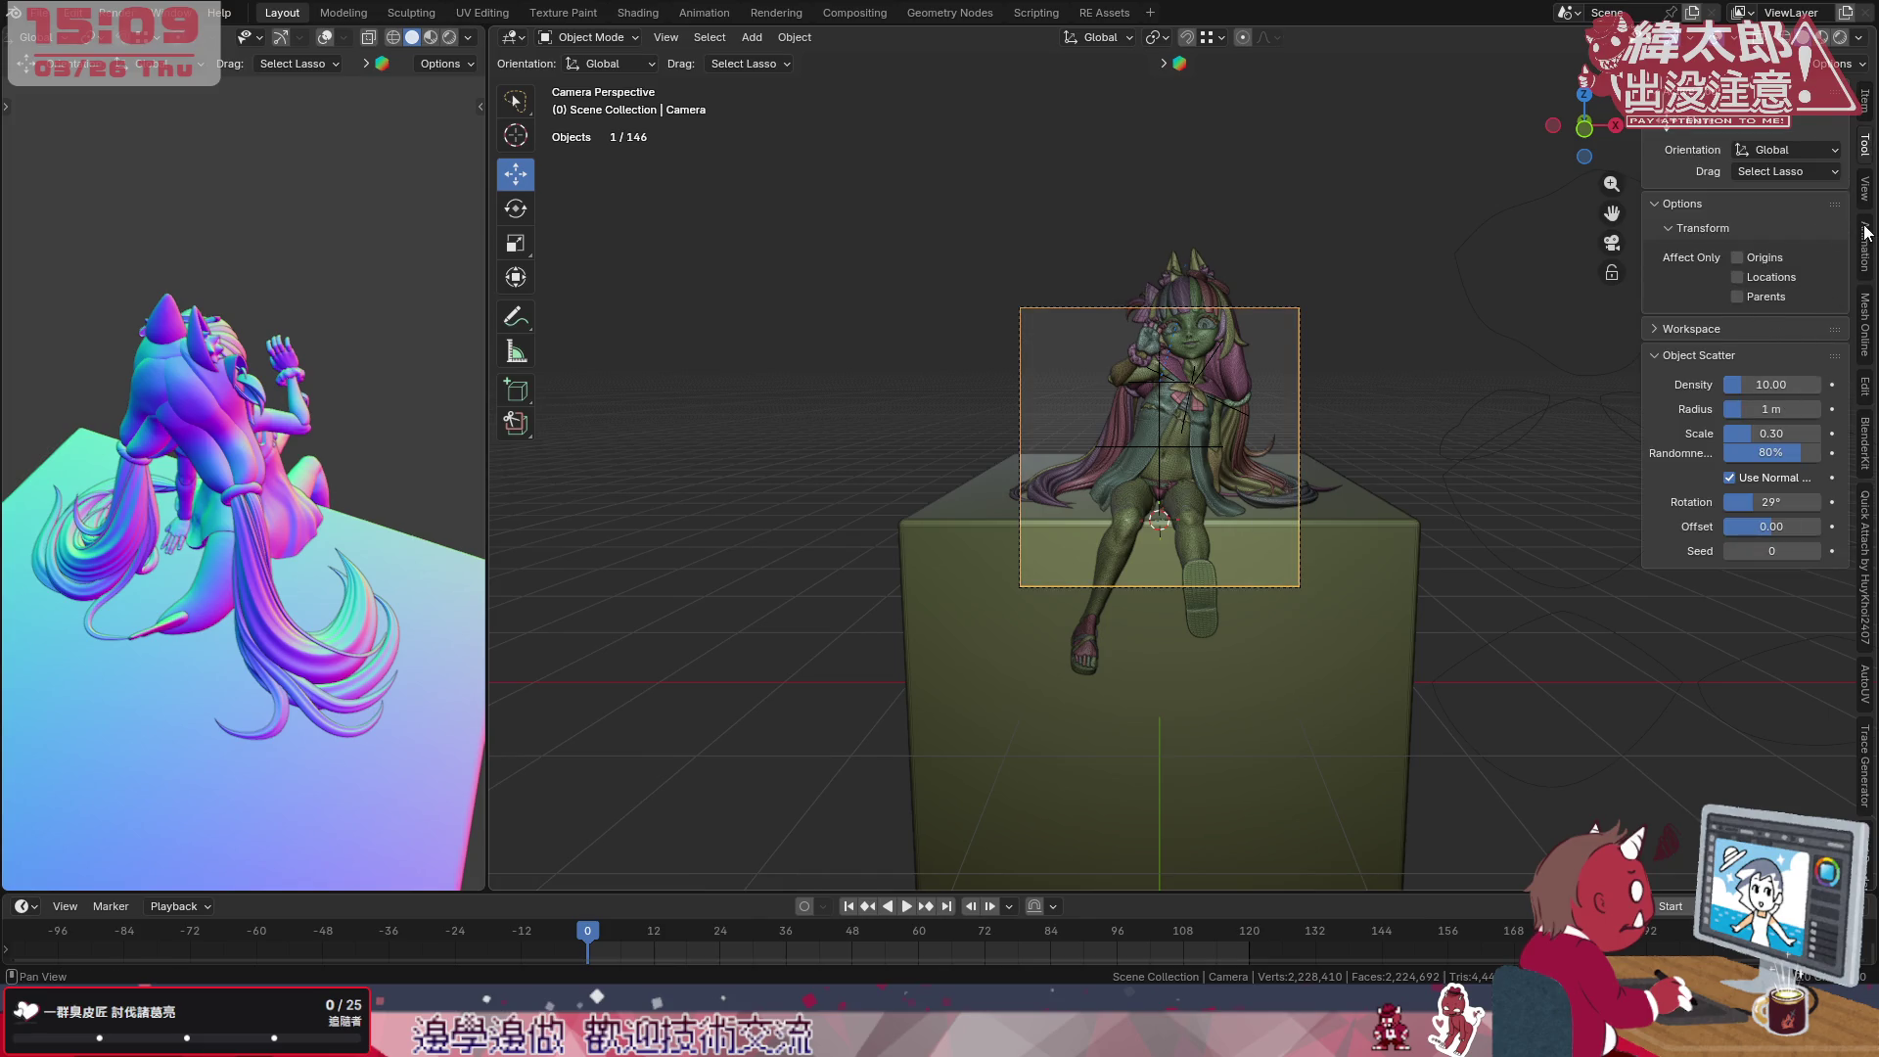
{"action": "left_click", "coordinate": [1865, 189]}
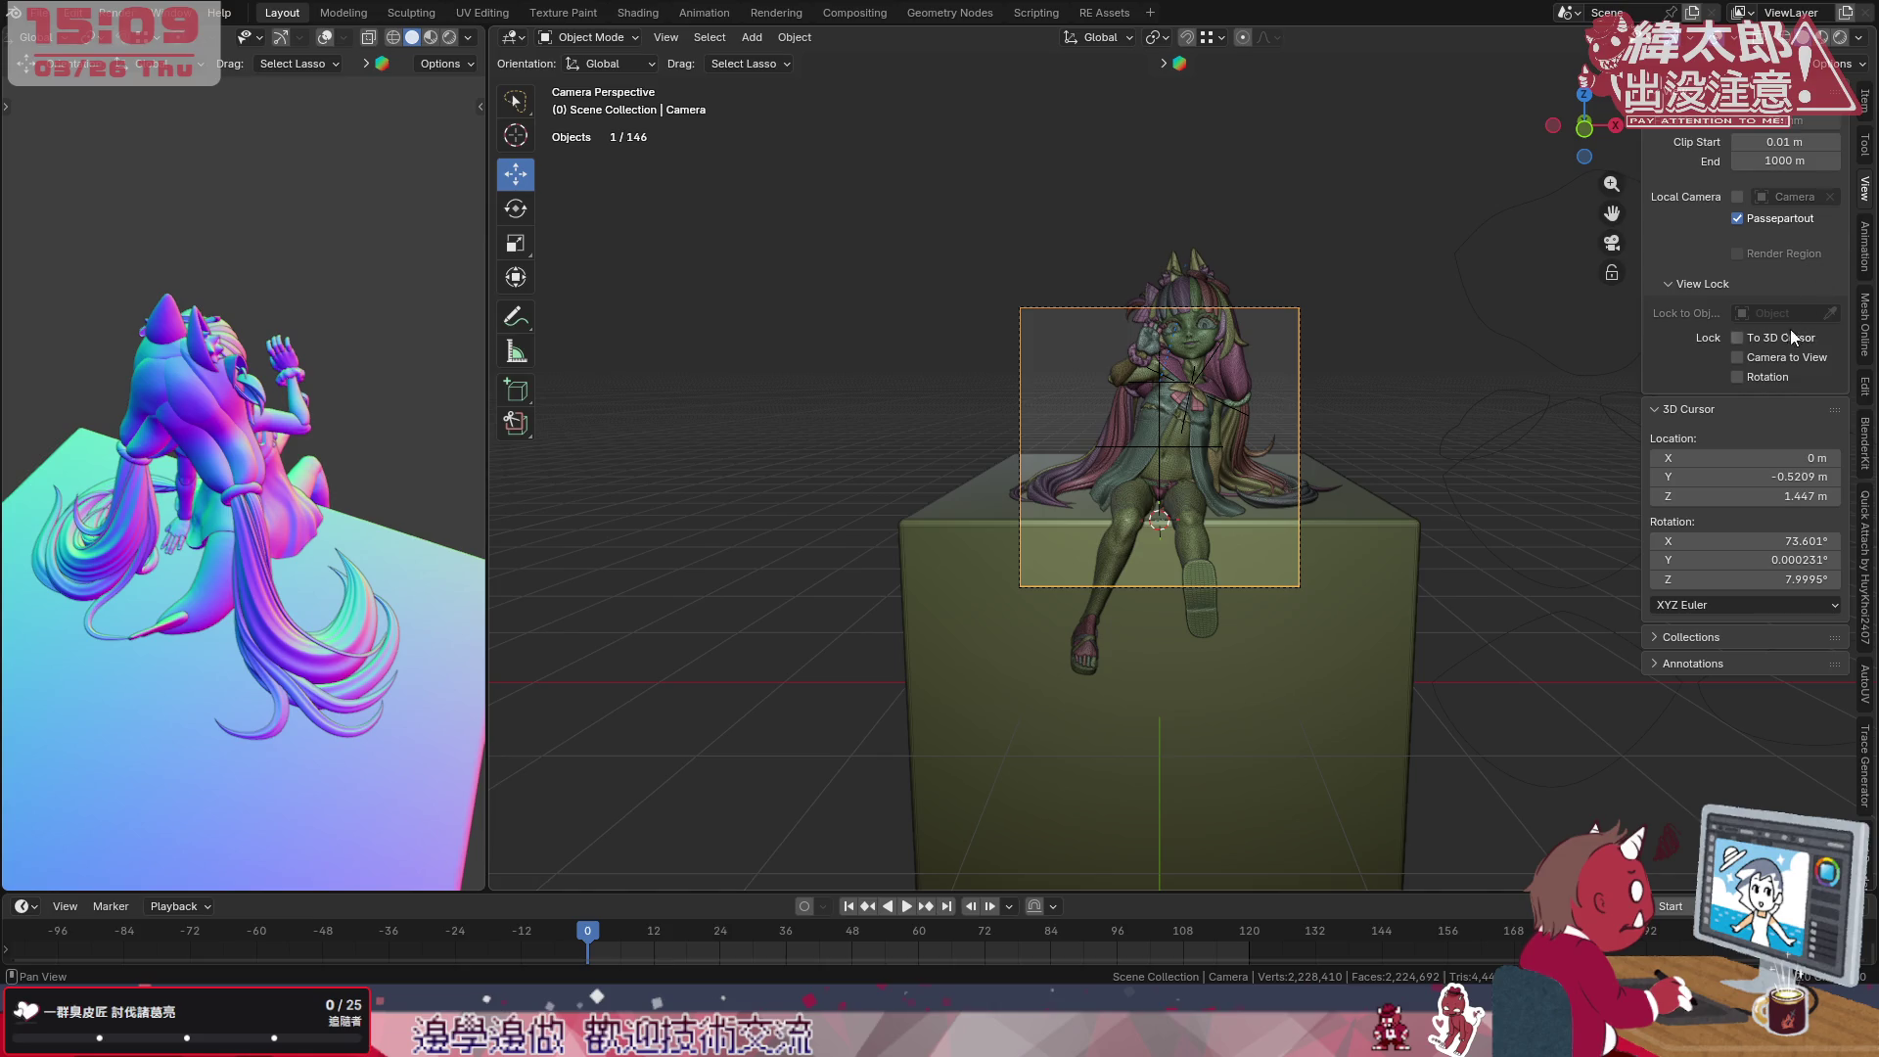
{"action": "left_click", "coordinate": [1737, 359]}
{"action": "key", "text": "s"}
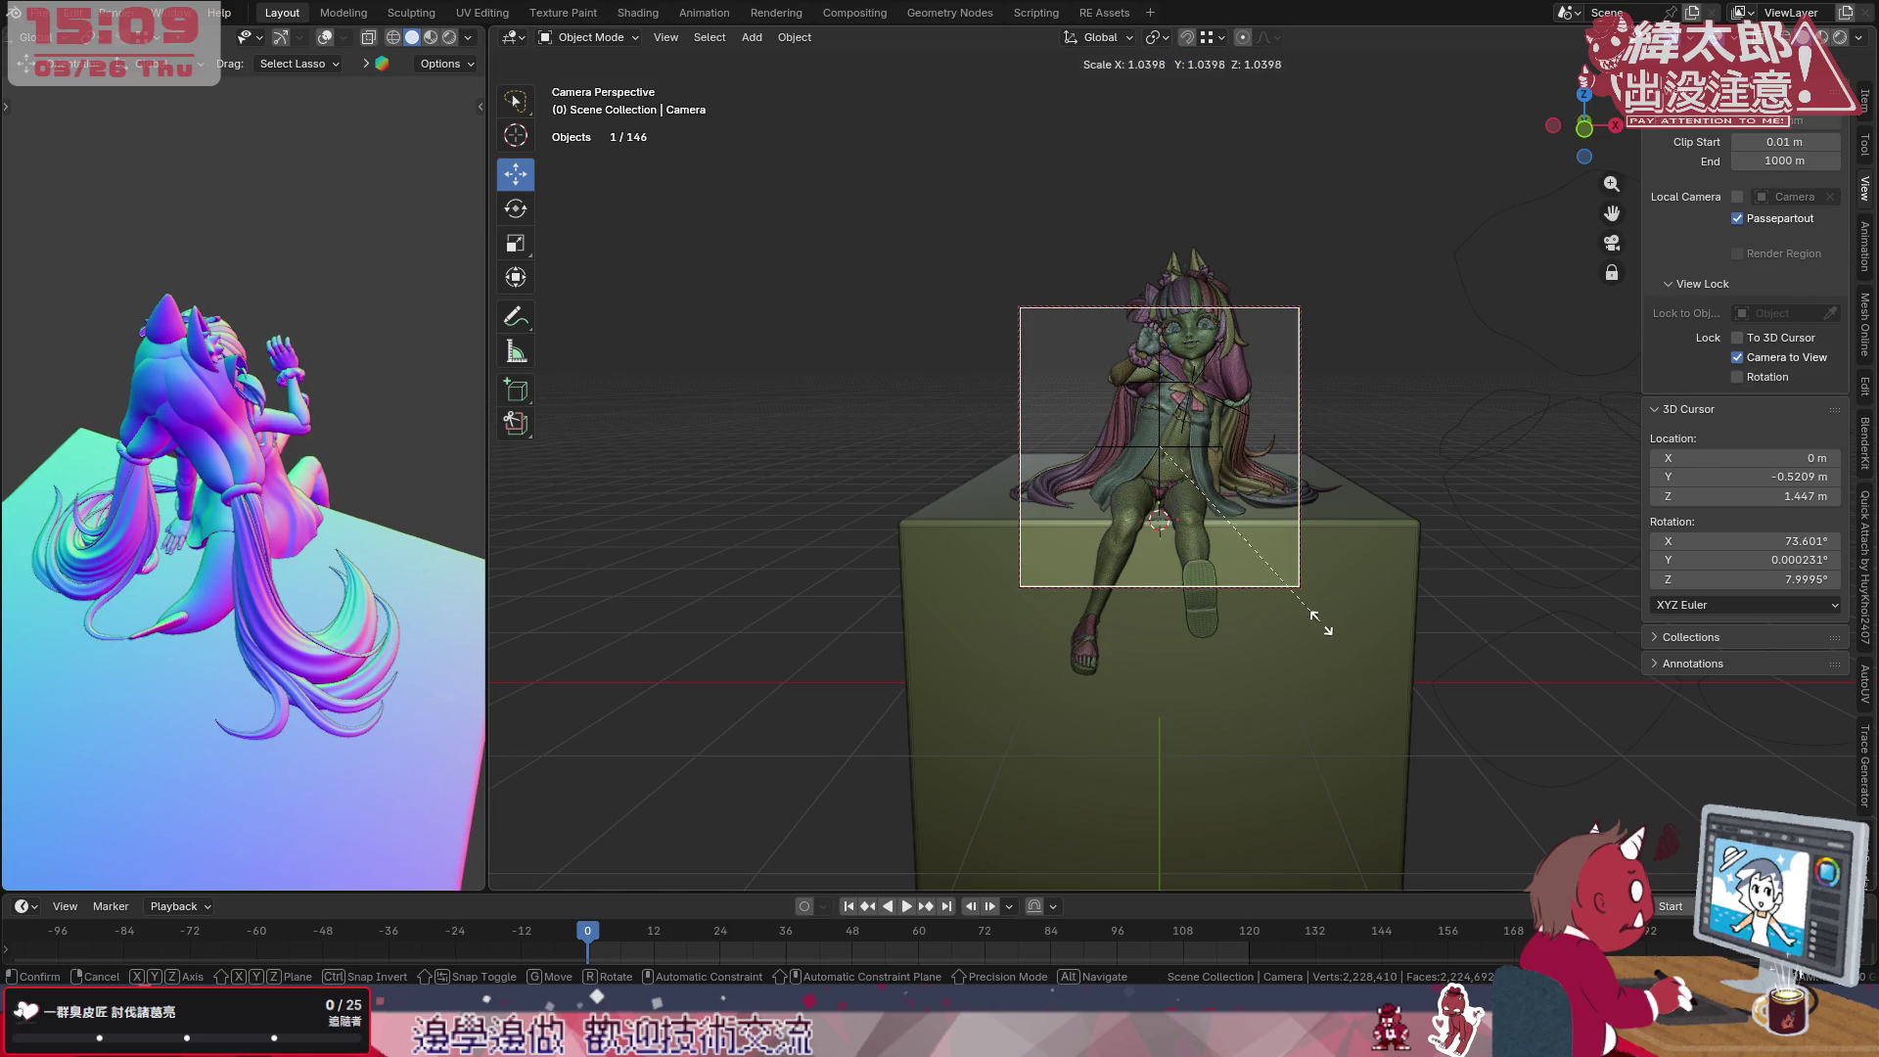
{"action": "key", "text": "Escape"}
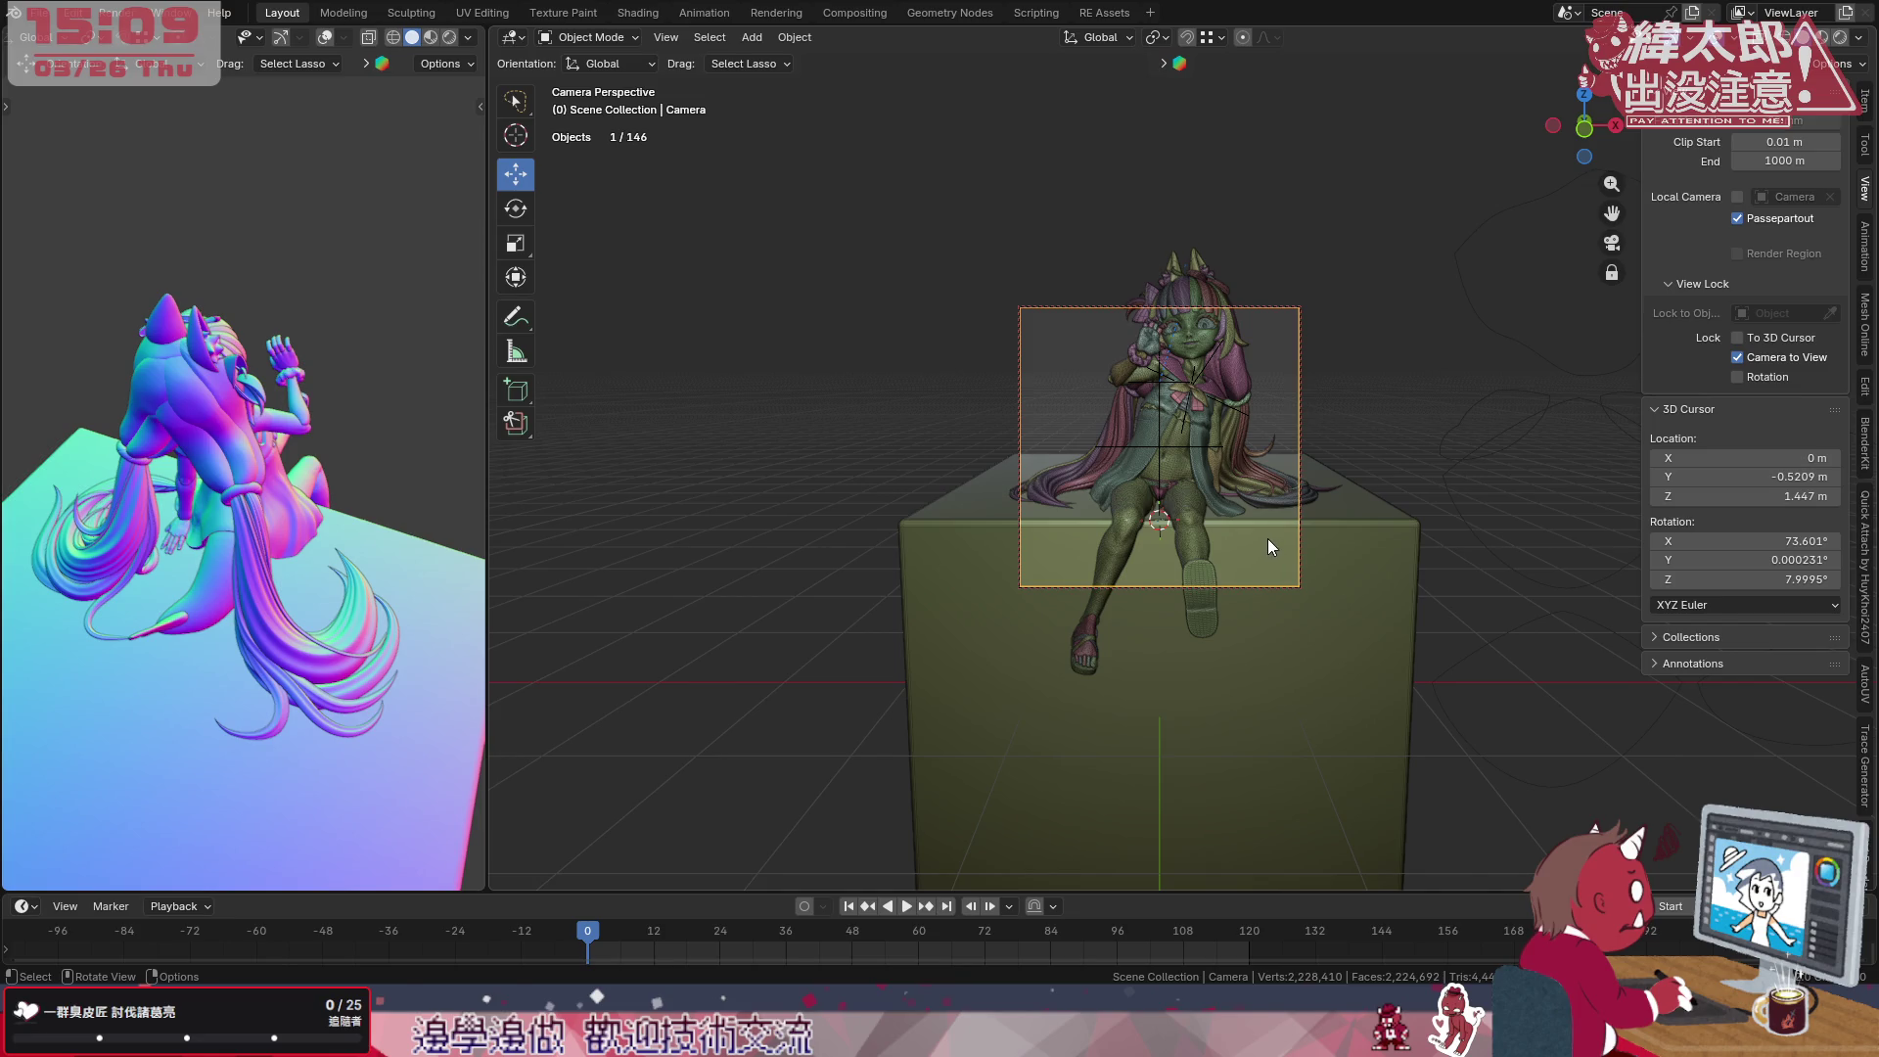
{"action": "key", "text": "s"}
{"action": "key", "text": "Escape"}
{"action": "left_click", "coordinate": [1305, 423]}
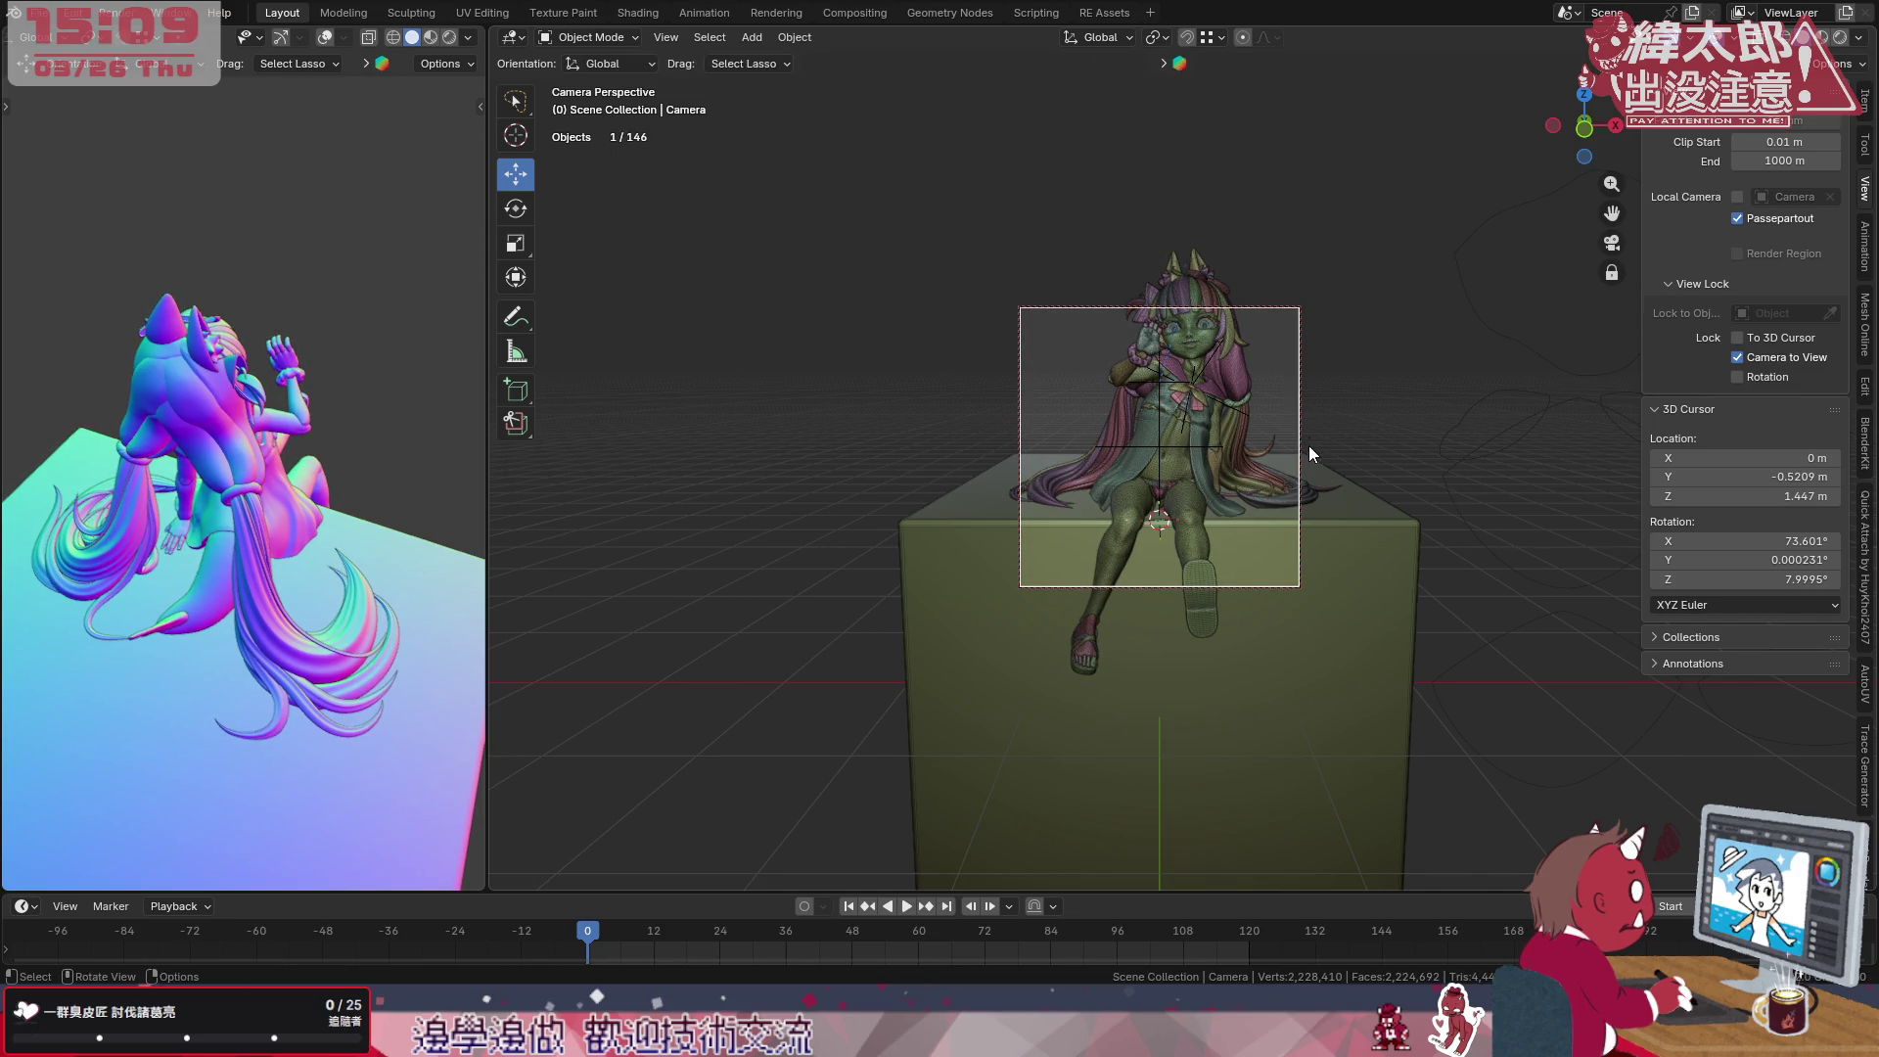
{"action": "mouse_move", "coordinate": [1272, 462]}
{"action": "middle_mouse_down"}
{"action": "mouse_move", "coordinate": [1219, 481]}
{"action": "mouse_move", "coordinate": [1320, 495]}
{"action": "mouse_move", "coordinate": [1088, 487]}
{"action": "mouse_move", "coordinate": [1256, 500]}
{"action": "mouse_move", "coordinate": [1253, 527]}
{"action": "mouse_move", "coordinate": [1322, 488]}
{"action": "mouse_move", "coordinate": [1335, 446]}
{"action": "mouse_move", "coordinate": [1286, 454]}
{"action": "middle_mouse_up"}
{"action": "scroll", "coordinate": [1262, 491], "scroll_direction": "down", "scroll_amount": 3}
Back in camera view, zero the camera's X, Y and Z rotation in the Item tab.
{"action": "key", "text": "KP_1"}
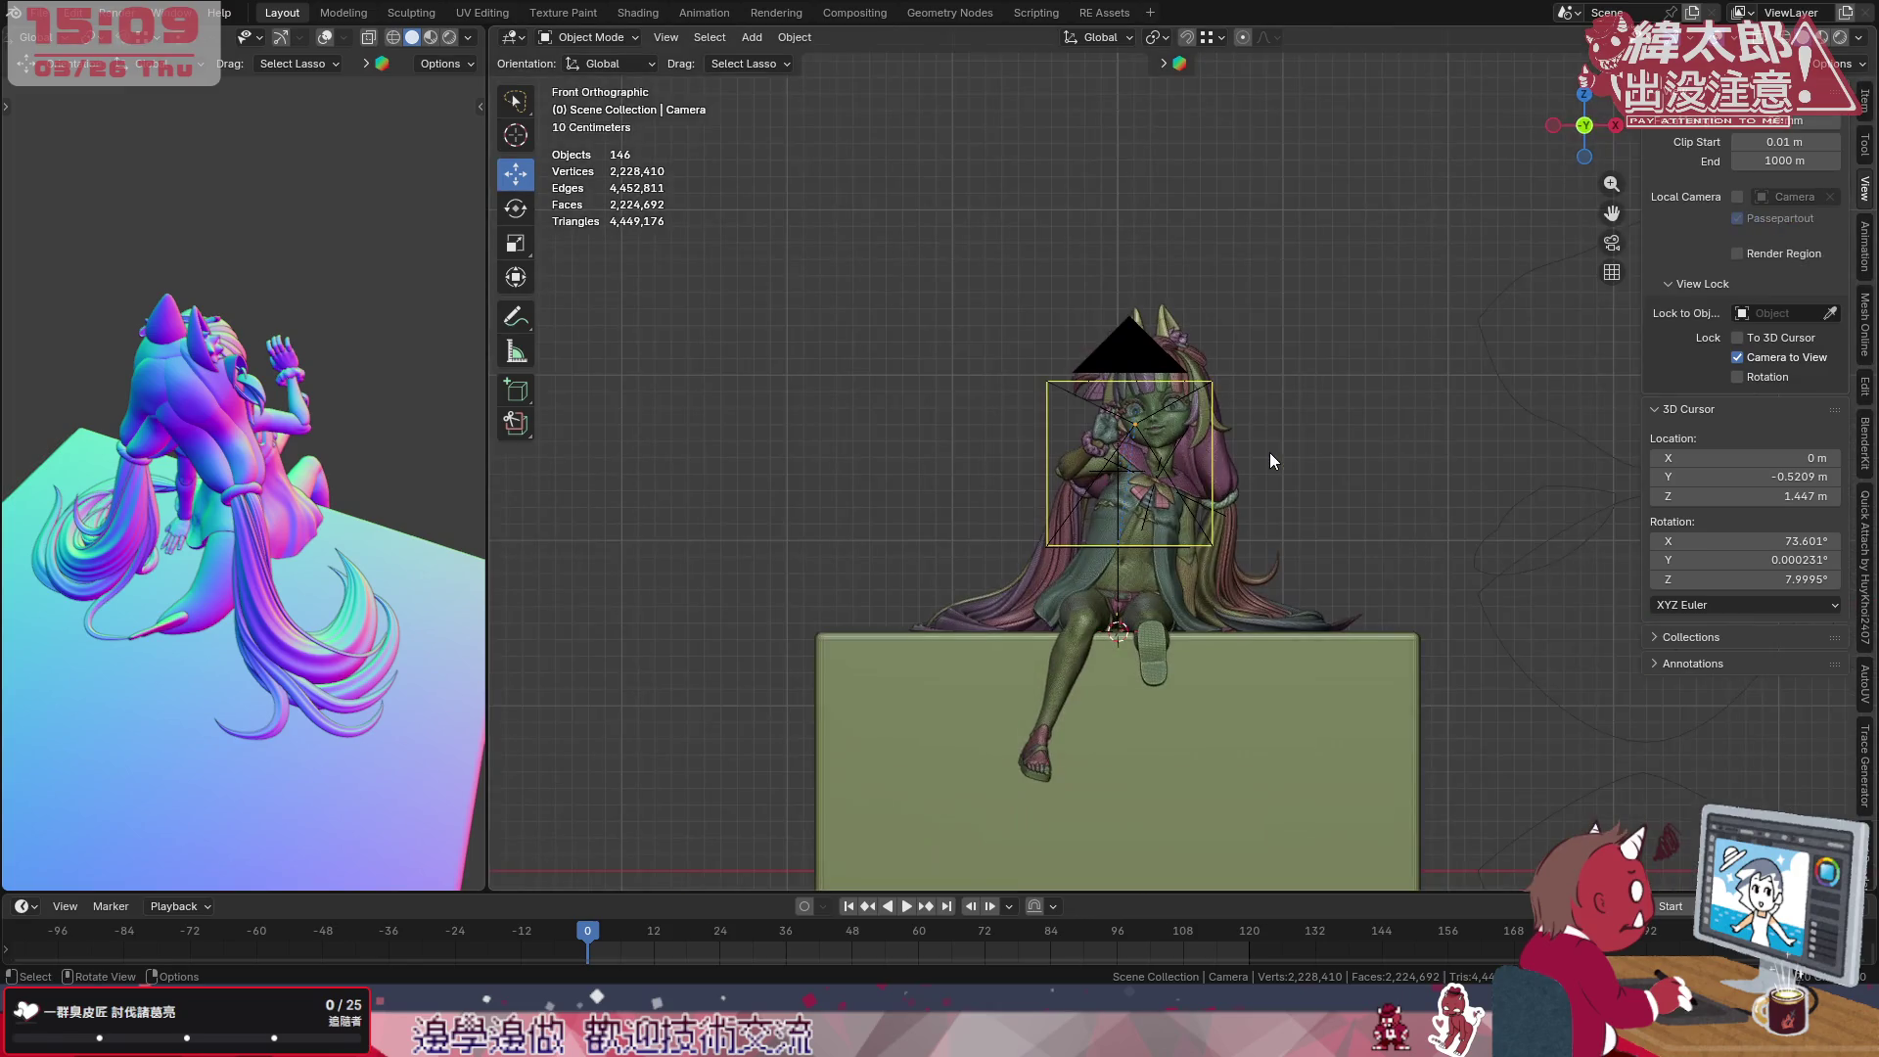
{"action": "key", "text": "KP_0"}
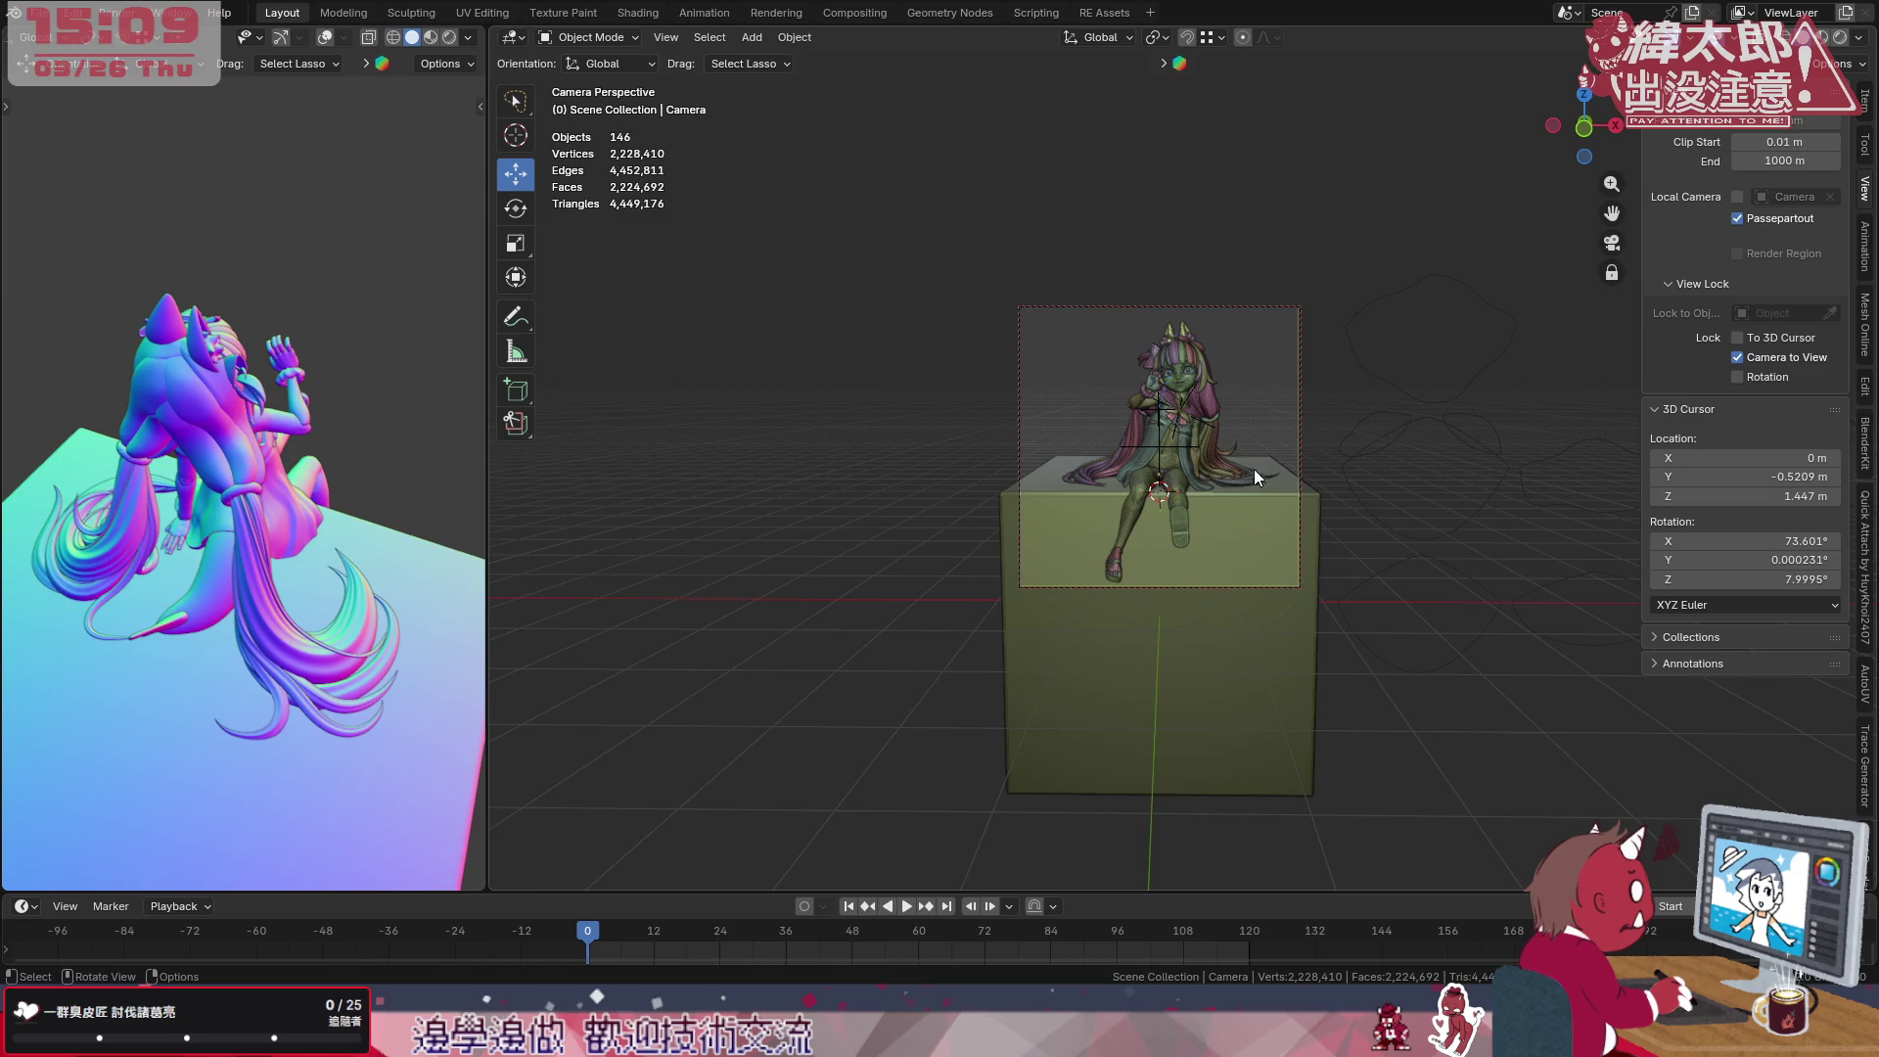
{"action": "middle_click_drag", "start_coordinate": [1271, 452], "coordinate": [1258, 470]}
{"action": "left_click", "coordinate": [1865, 101]}
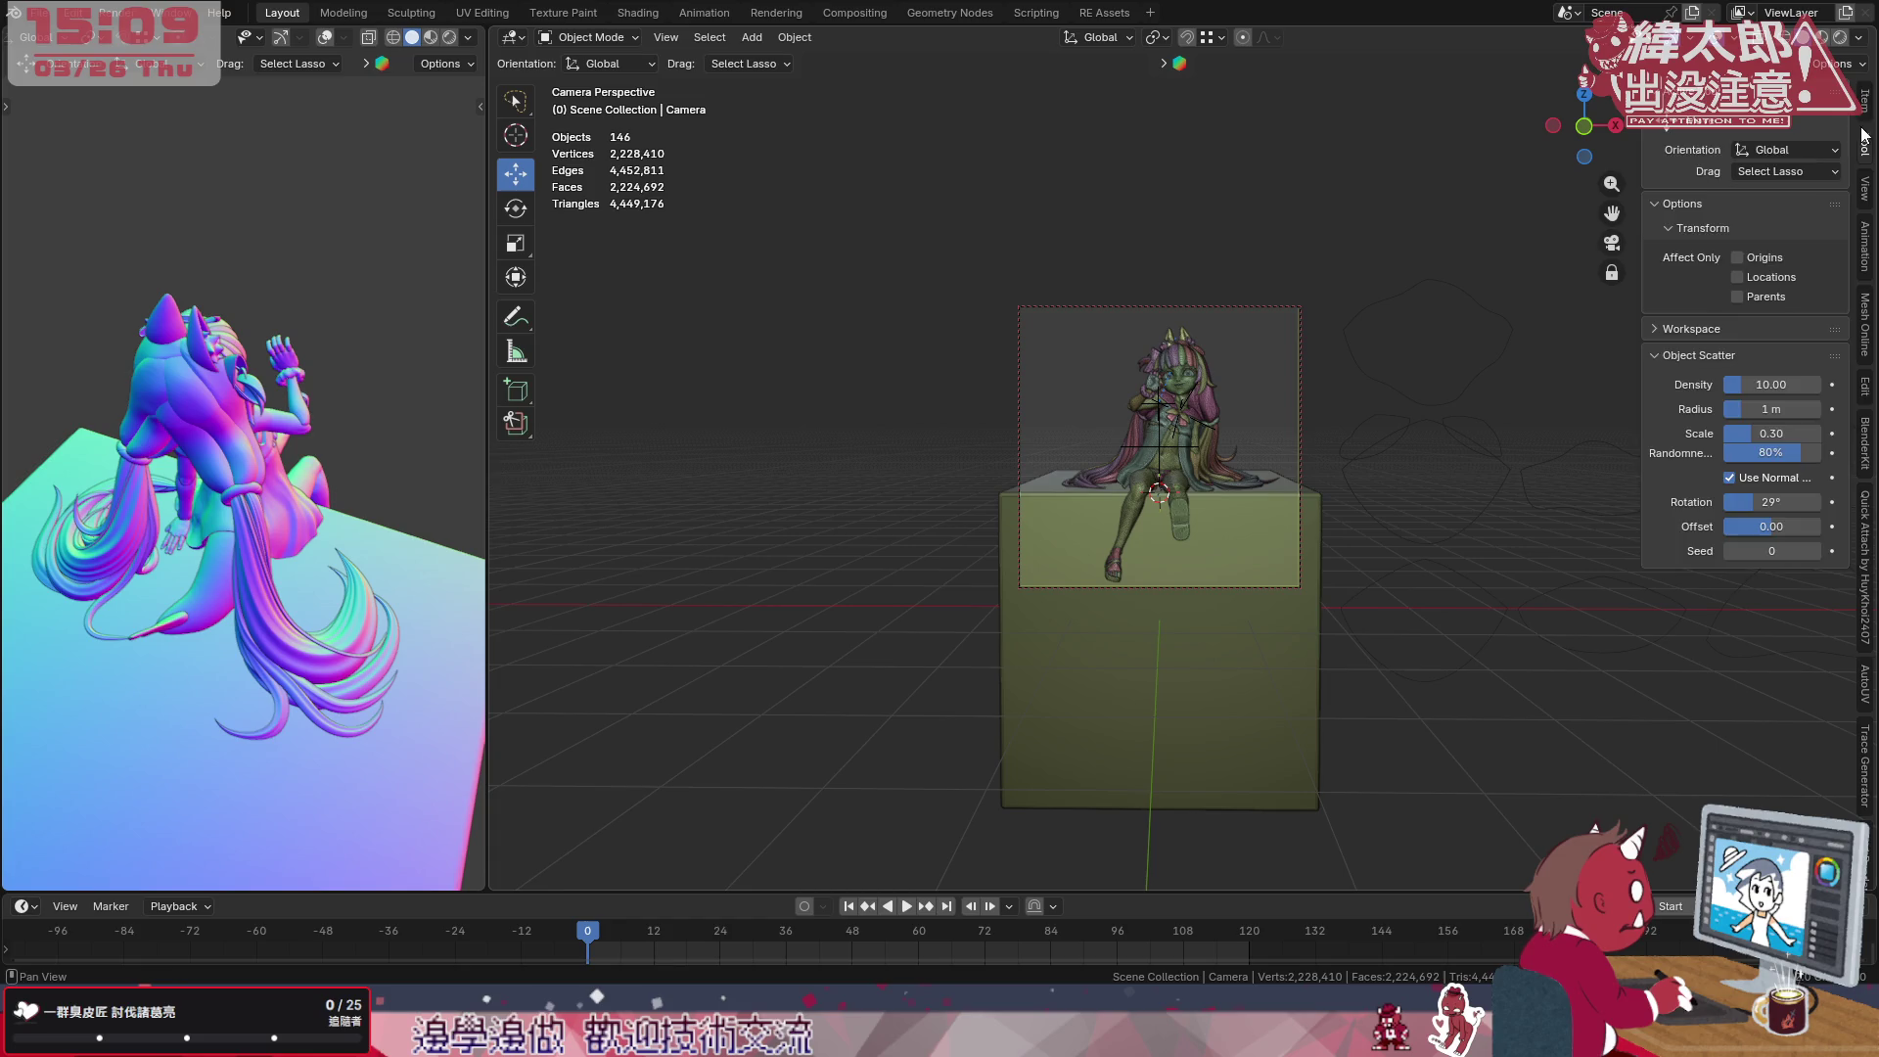
{"action": "left_click_drag", "start_coordinate": [1757, 219], "coordinate": [1758, 258]}
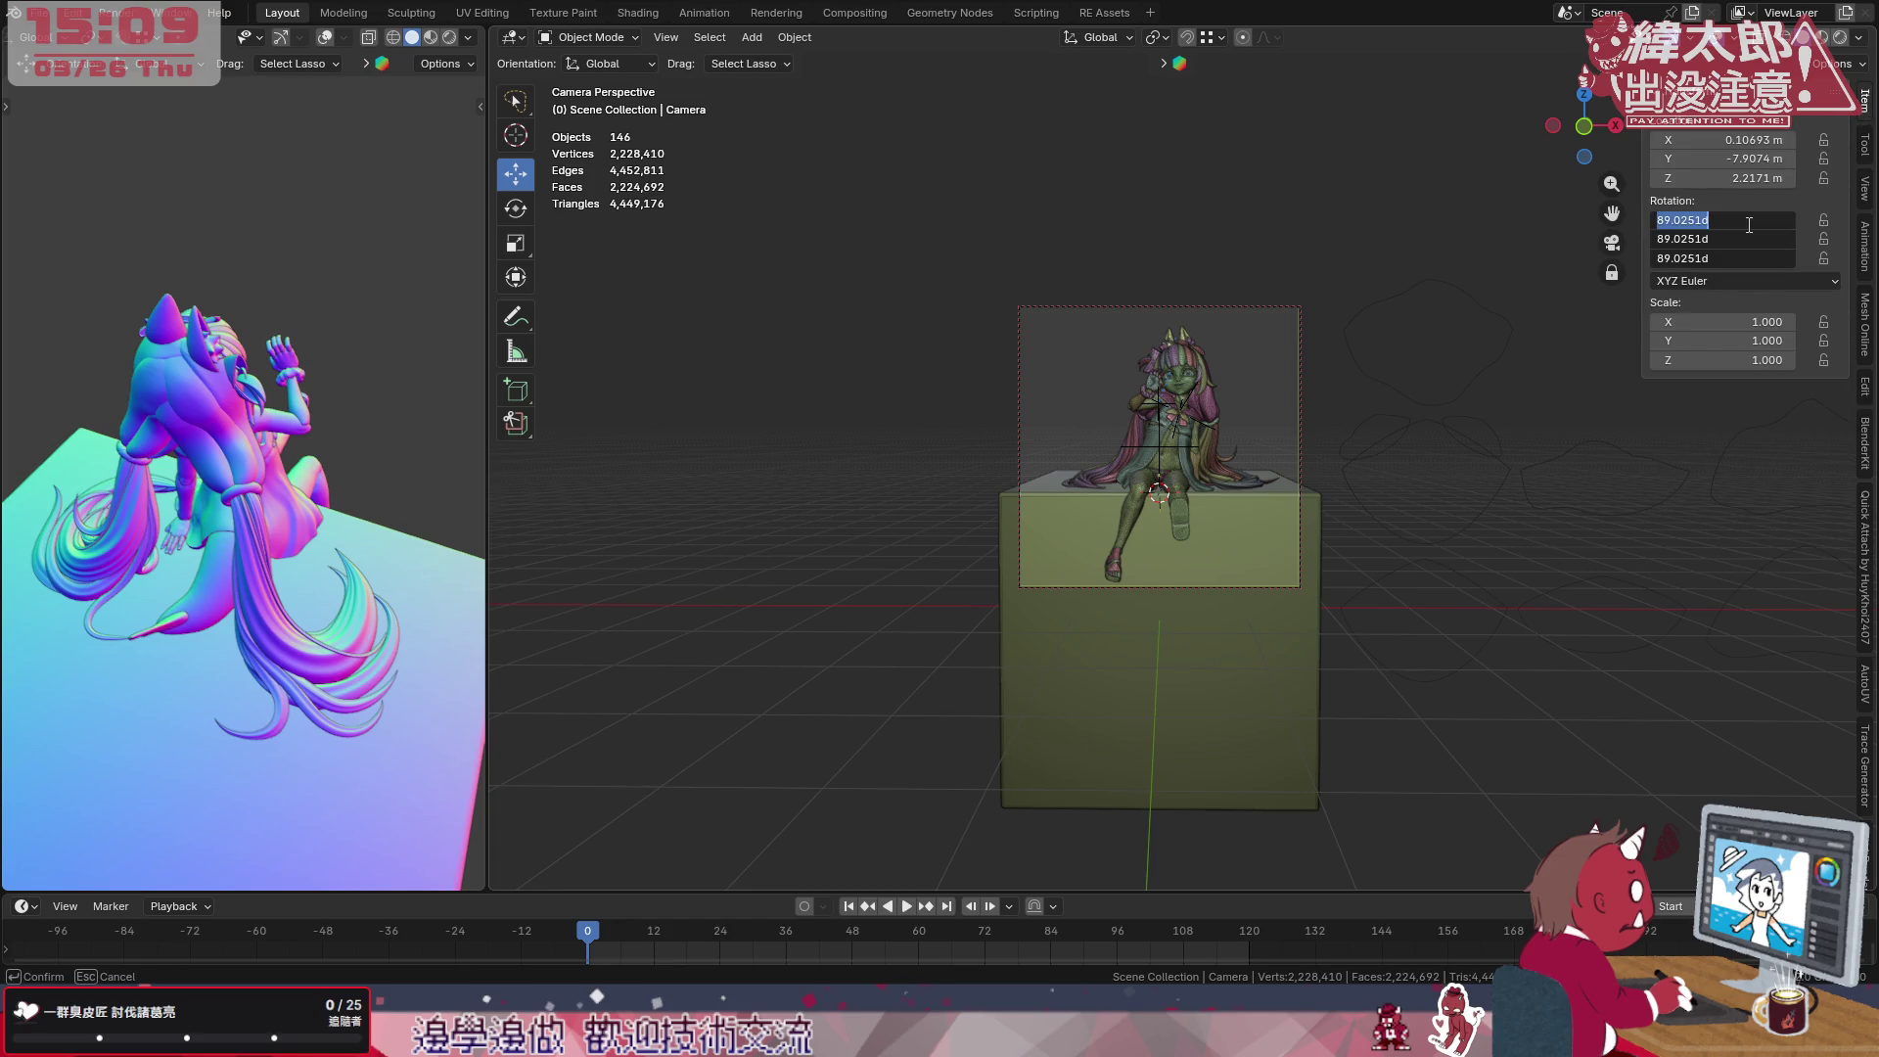
{"action": "type", "text": "0"}
{"action": "key", "text": "Return"}
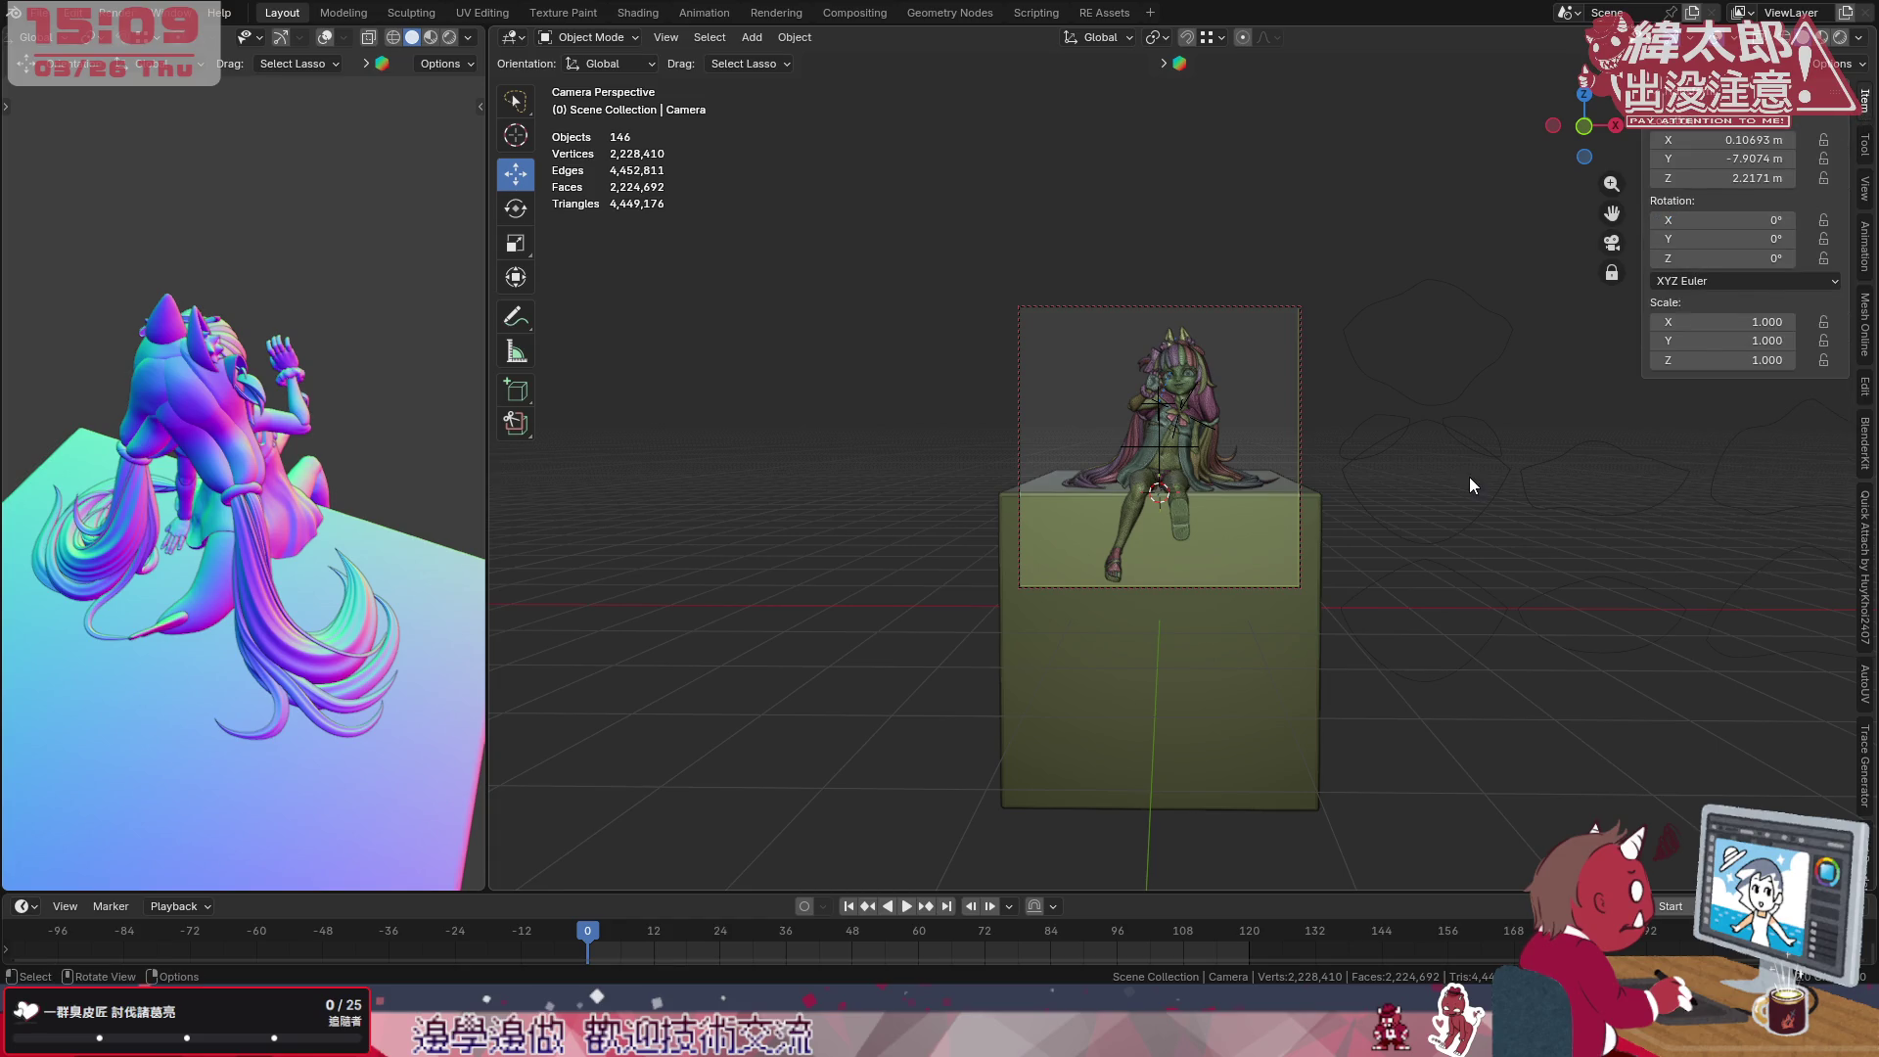
{"action": "left_click", "coordinate": [1170, 452]}
Reposition Camera_target vertically and on the horizontal plane within the camera frame.
{"action": "key", "text": "g"}
{"action": "key", "text": "z"}
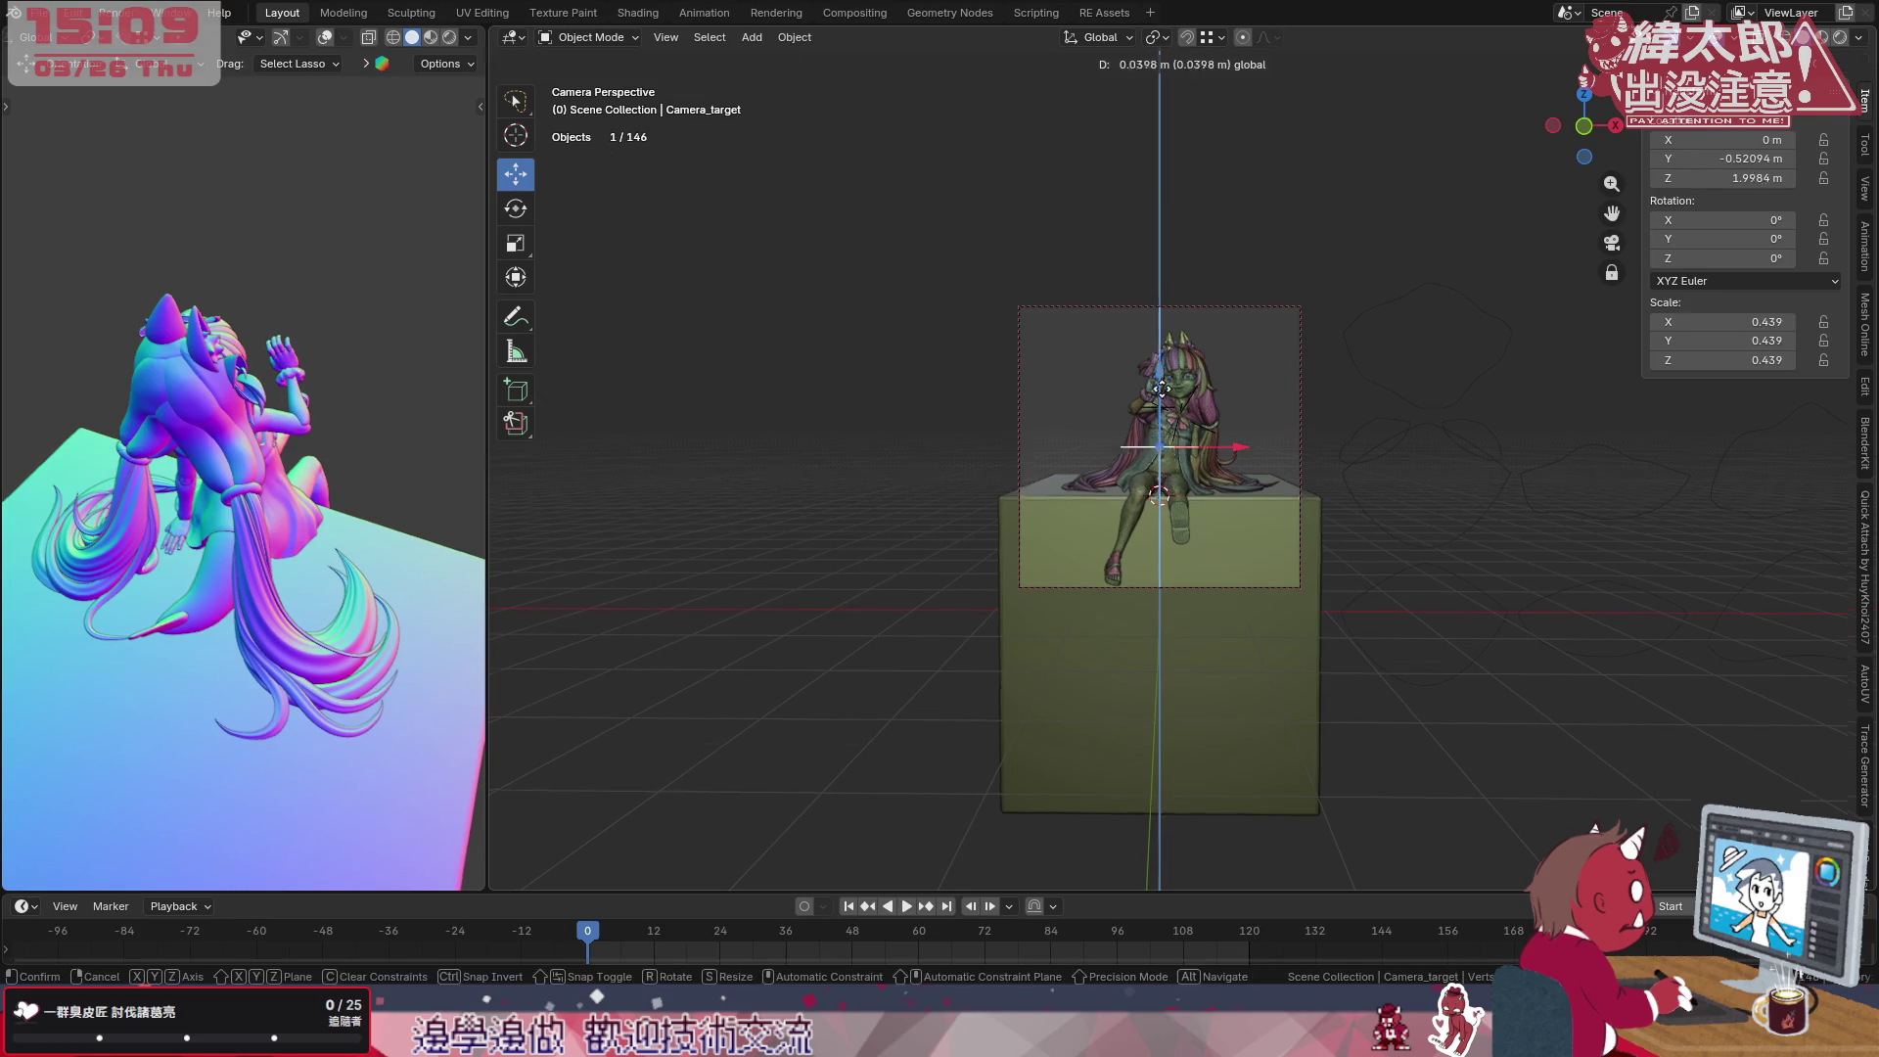
{"action": "left_click", "coordinate": [1170, 396]}
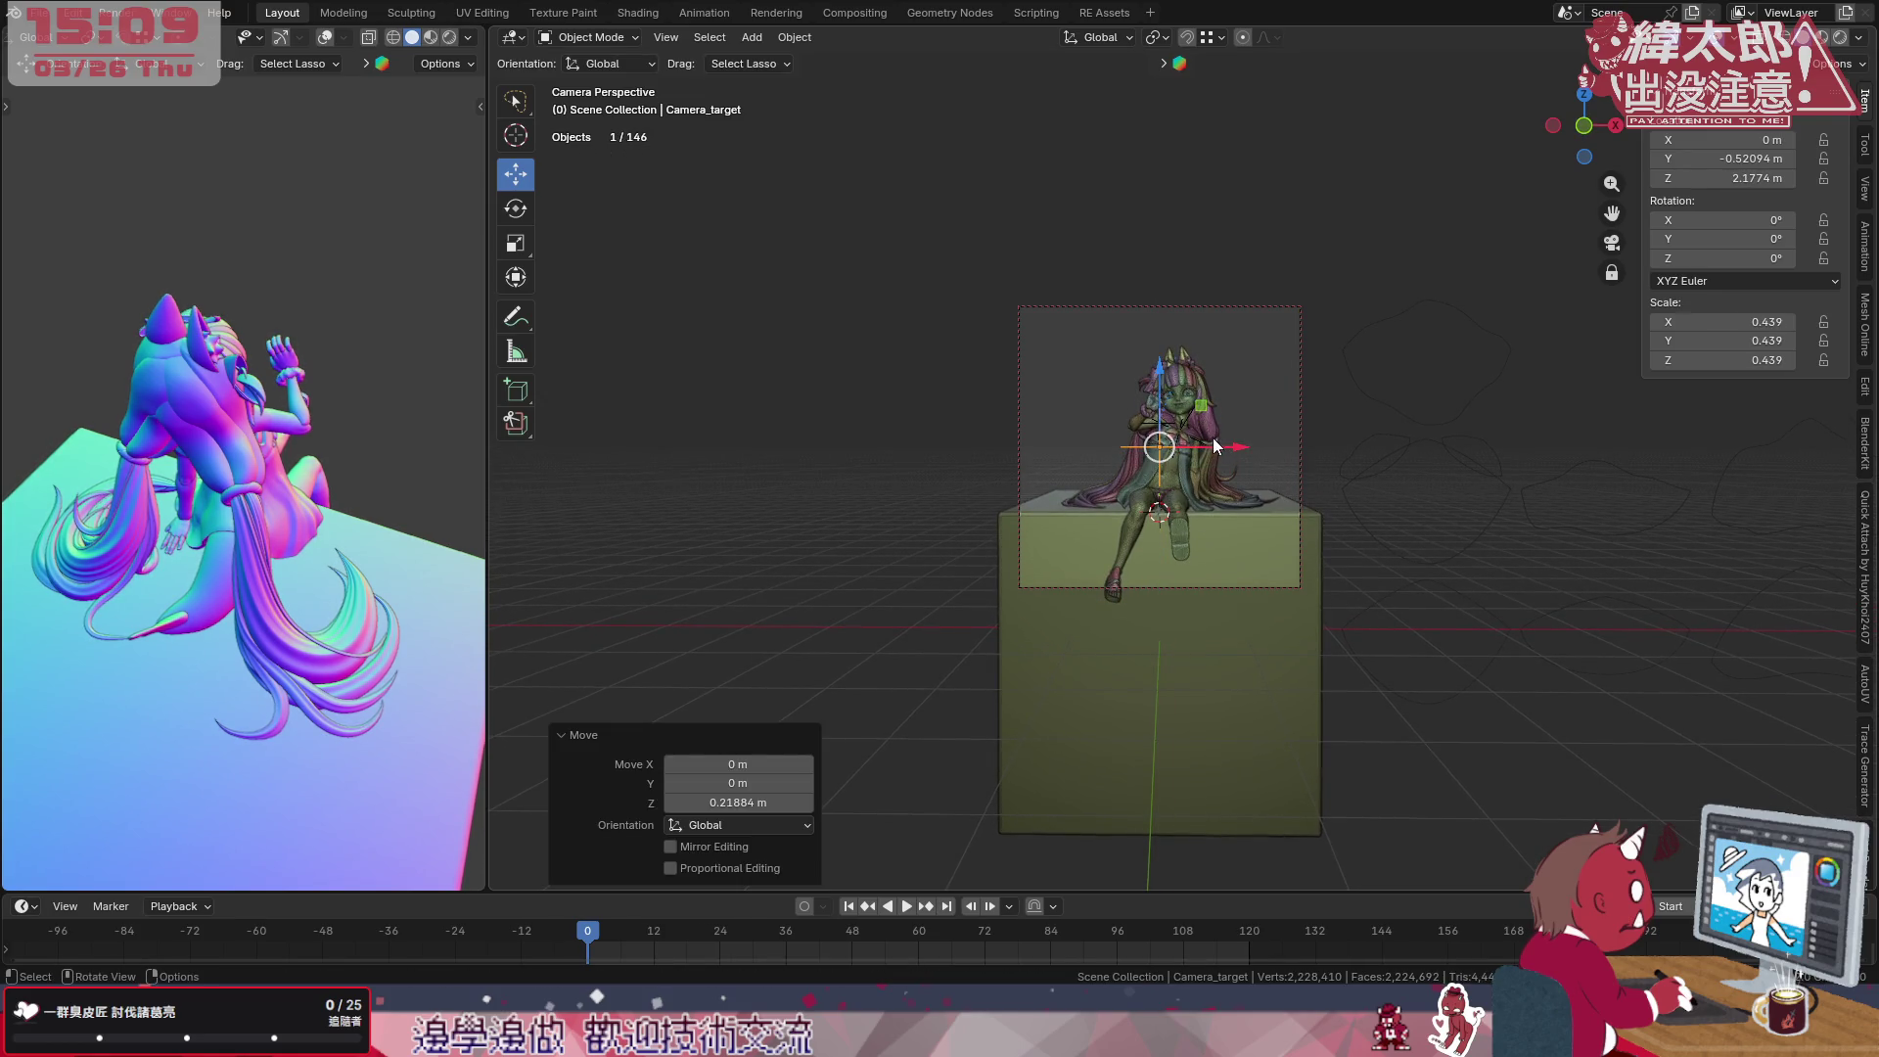
{"action": "left_click_drag", "start_coordinate": [1216, 446], "coordinate": [1164, 353]}
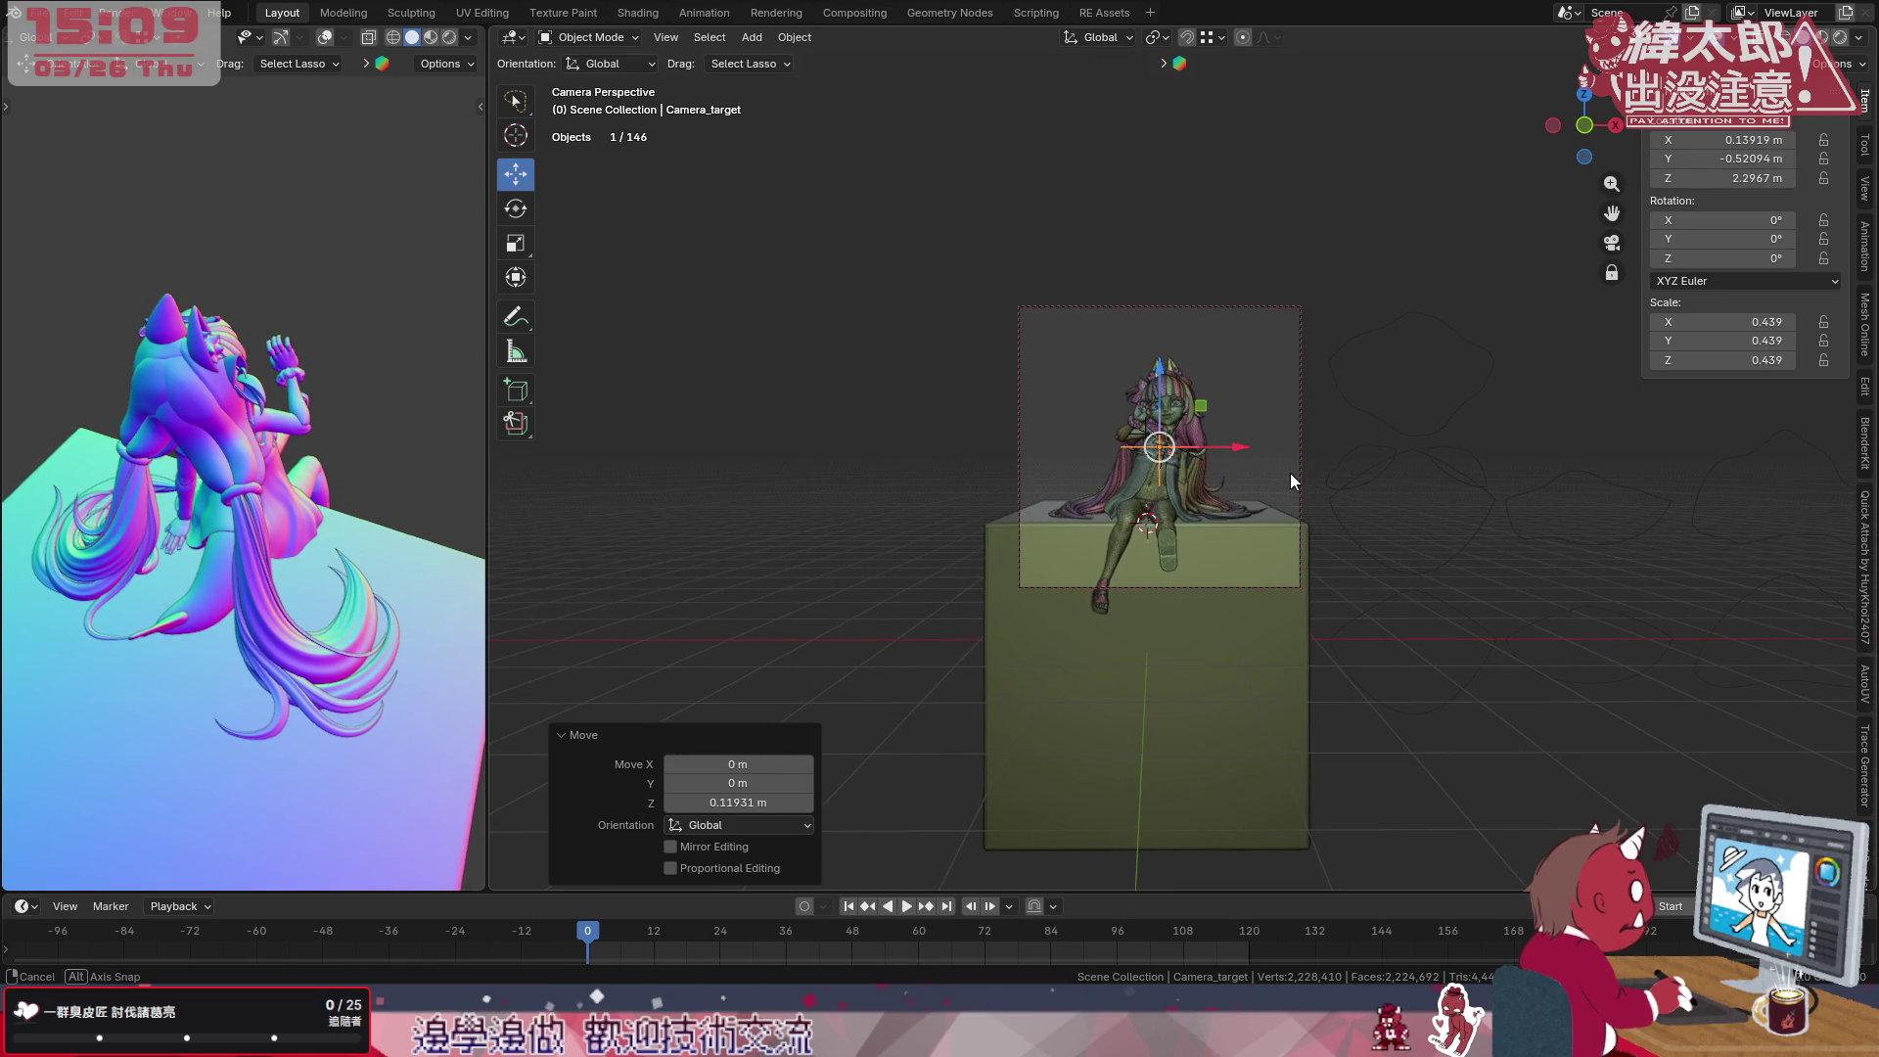
{"action": "mouse_move", "coordinate": [1291, 474]}
{"action": "middle_mouse_down"}
{"action": "mouse_move", "coordinate": [1259, 522]}
{"action": "mouse_move", "coordinate": [1220, 528]}
{"action": "middle_mouse_up"}
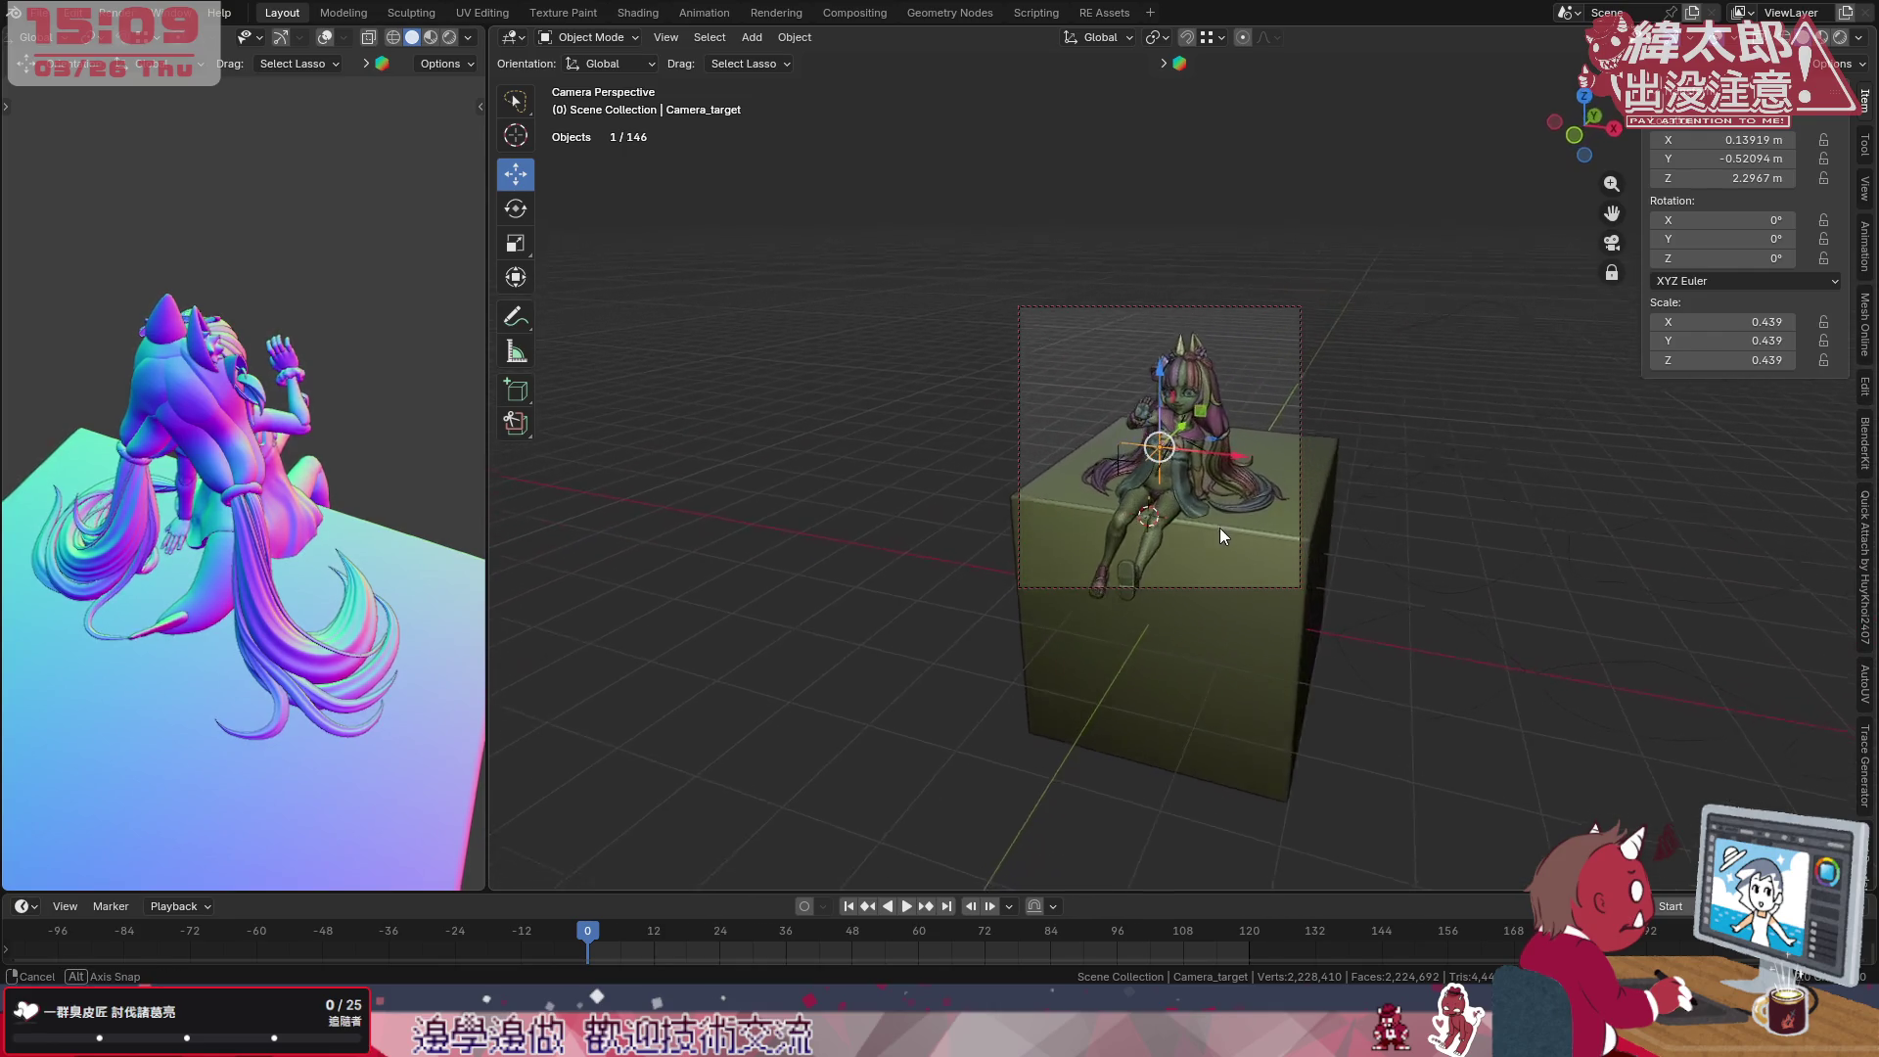
{"action": "key", "text": "g"}
{"action": "key", "text": "z"}
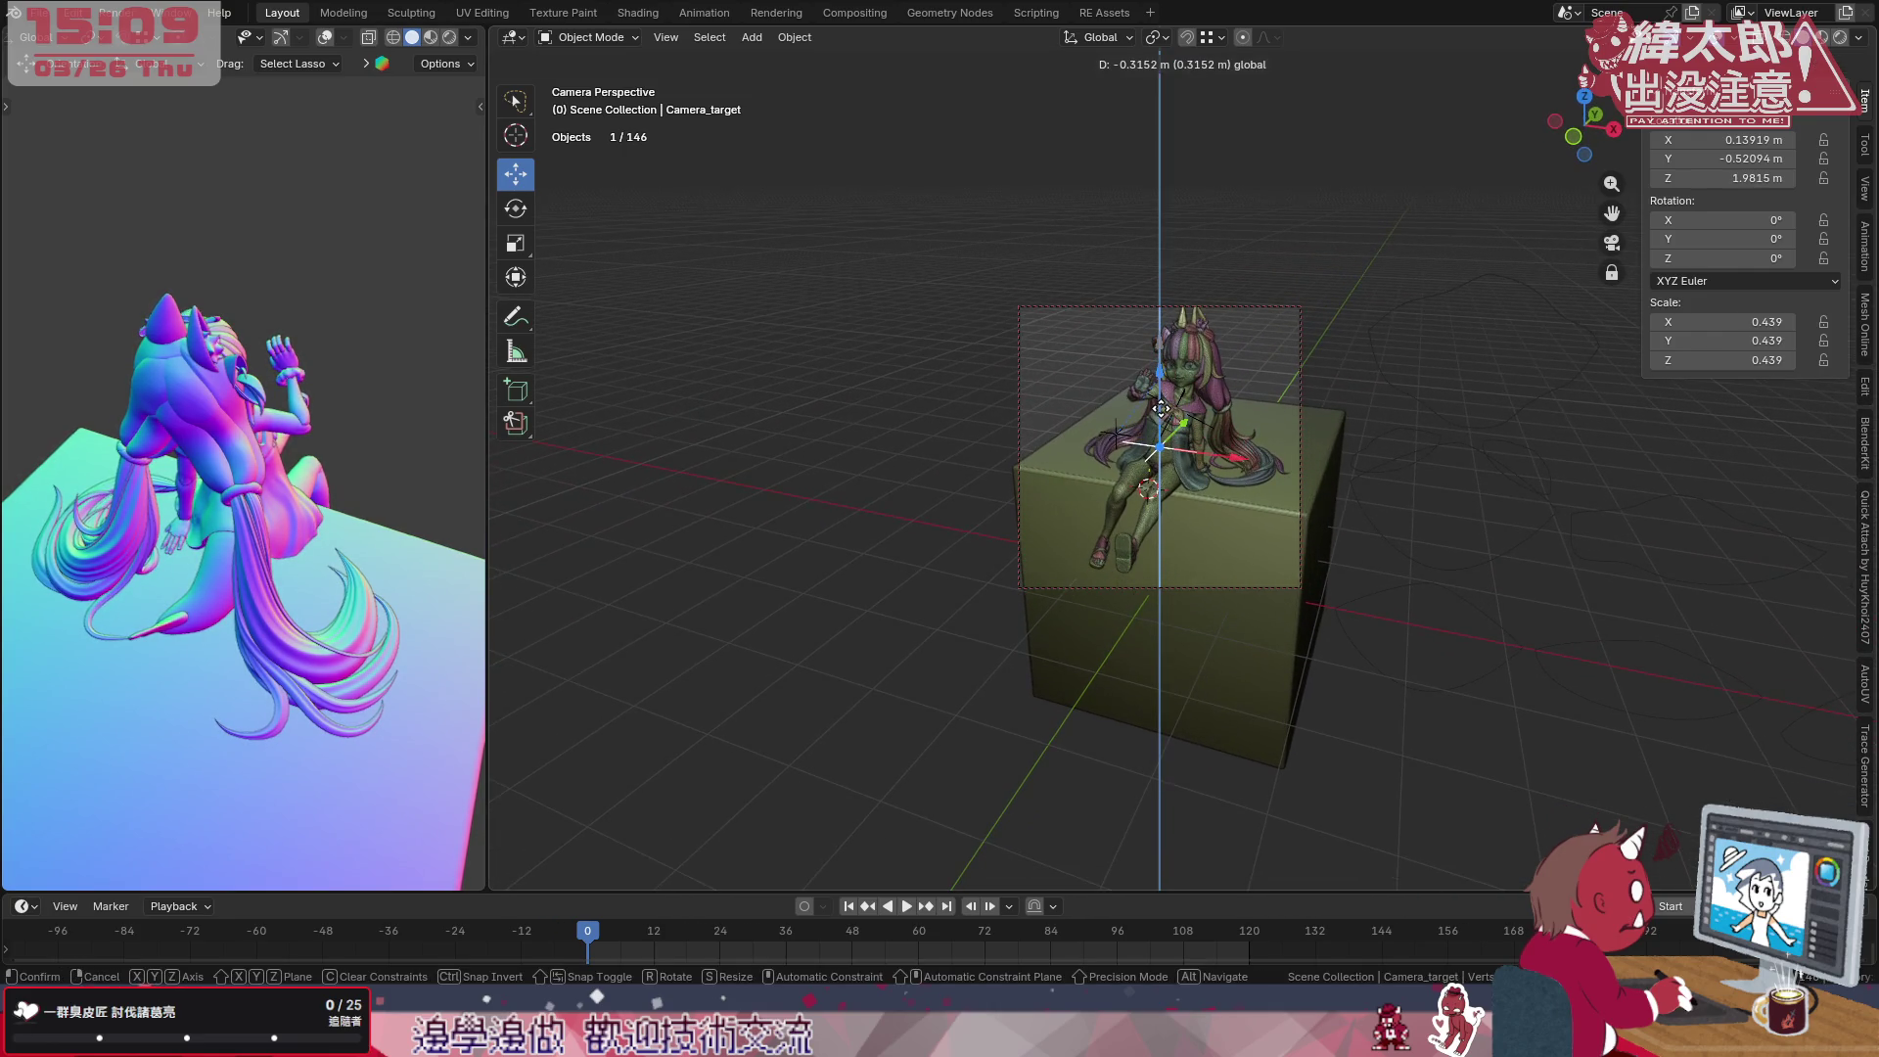
{"action": "left_click", "coordinate": [1177, 422]}
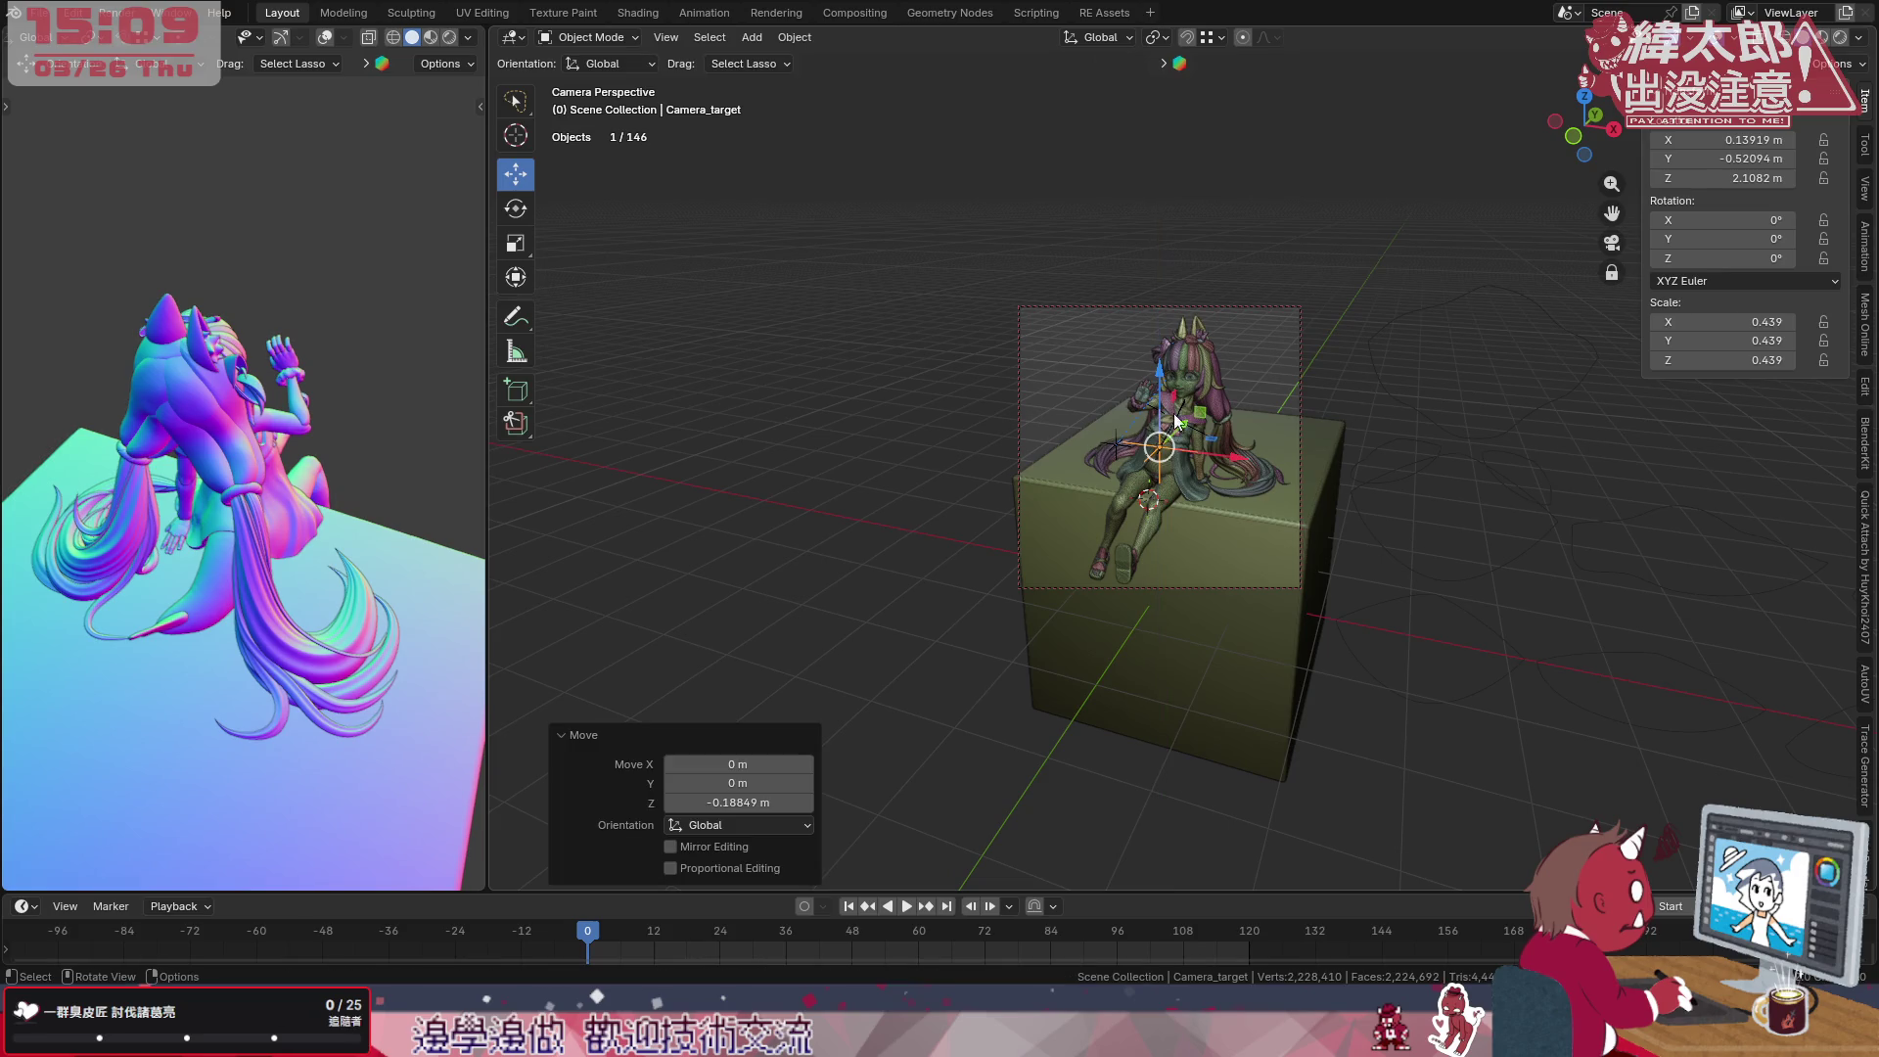
{"action": "key", "text": "g"}
{"action": "key", "text": "shift+z"}
{"action": "left_click", "coordinate": [1222, 447]}
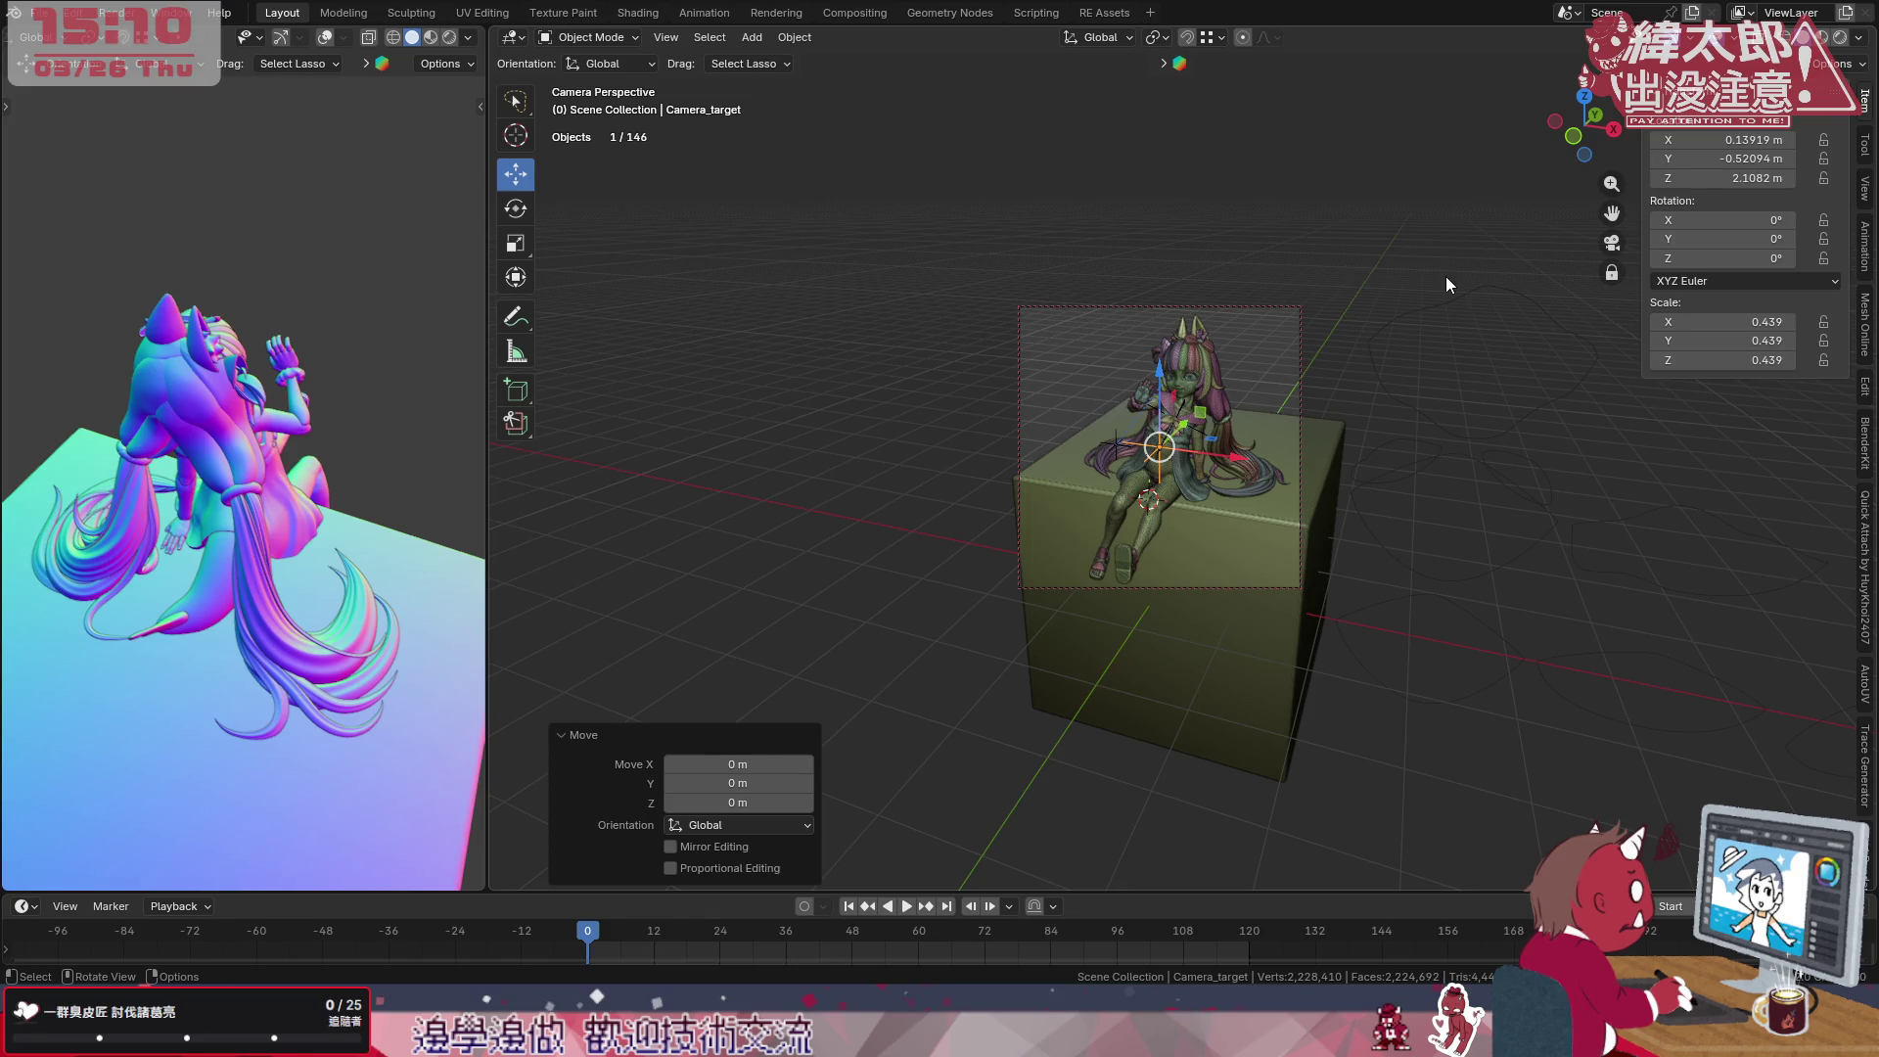
Hide the camera and target, save the file, and inspect the seated figure from several angles.
{"action": "left_click", "coordinate": [1321, 209]}
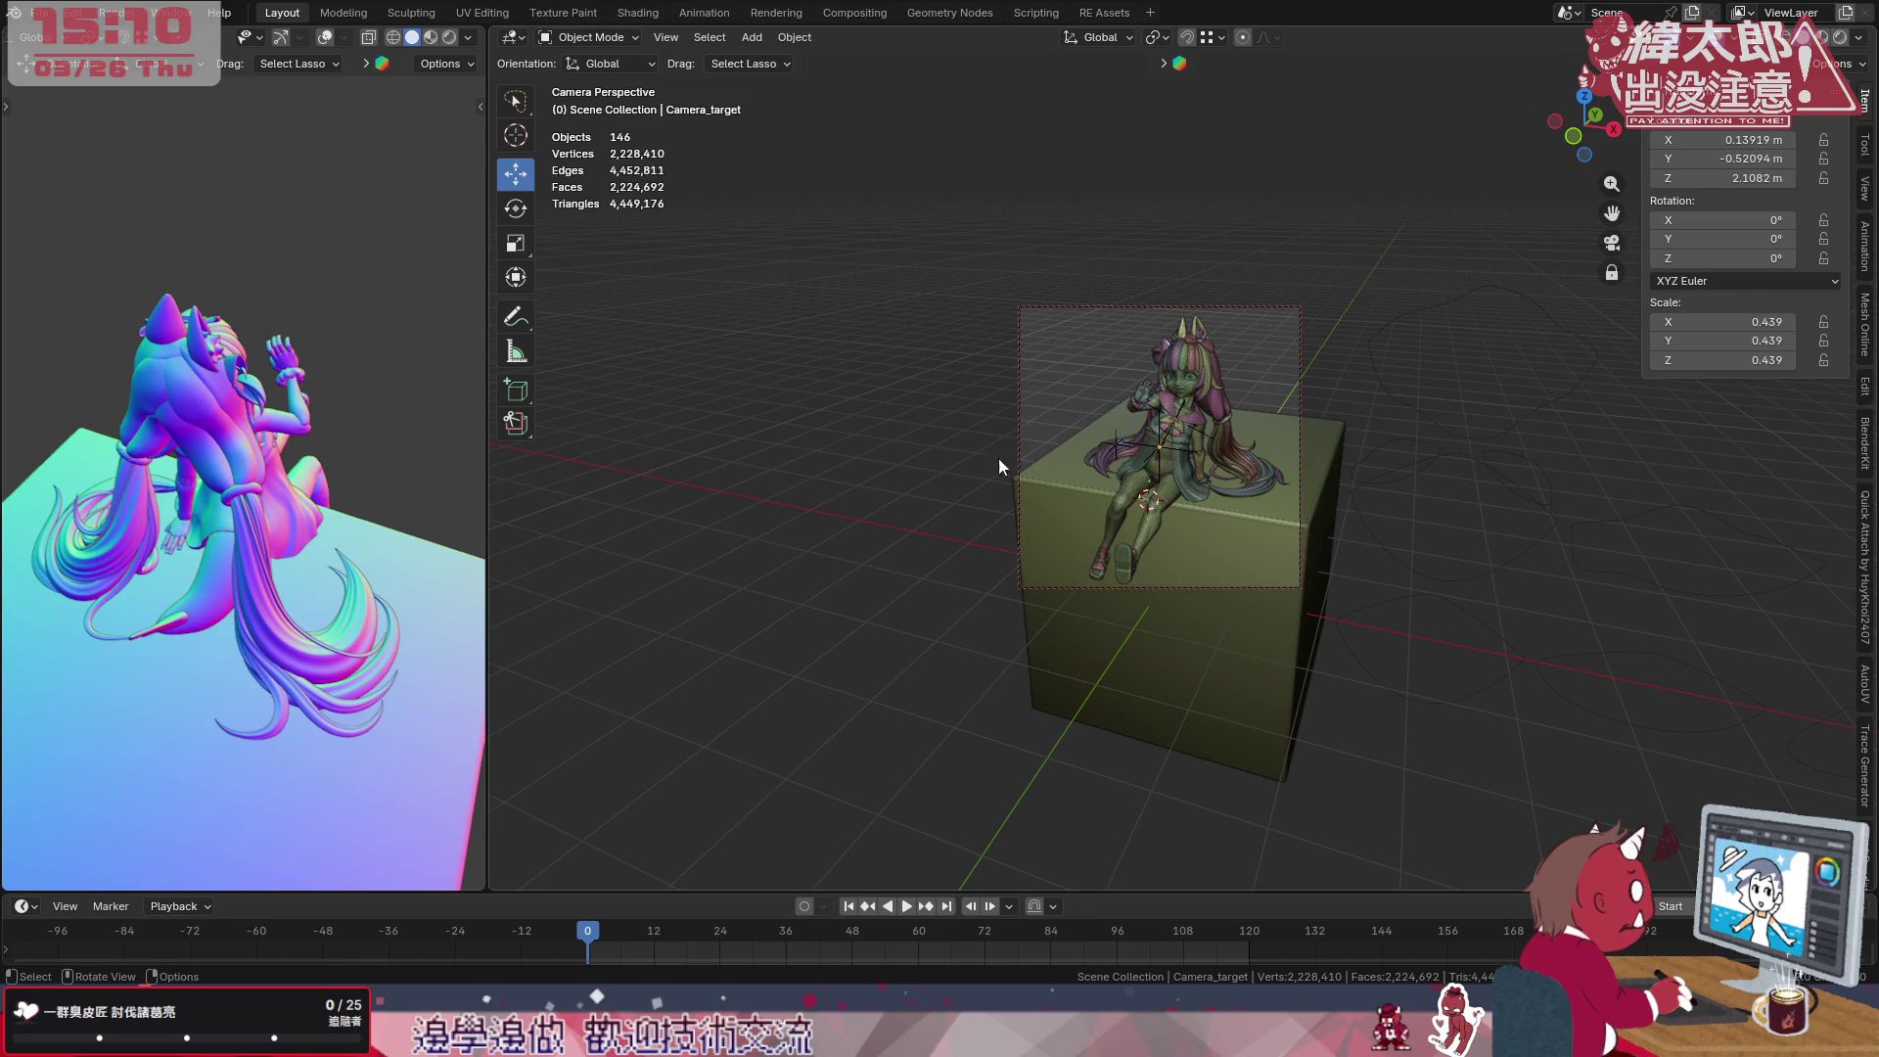
{"action": "key", "text": "KP_1"}
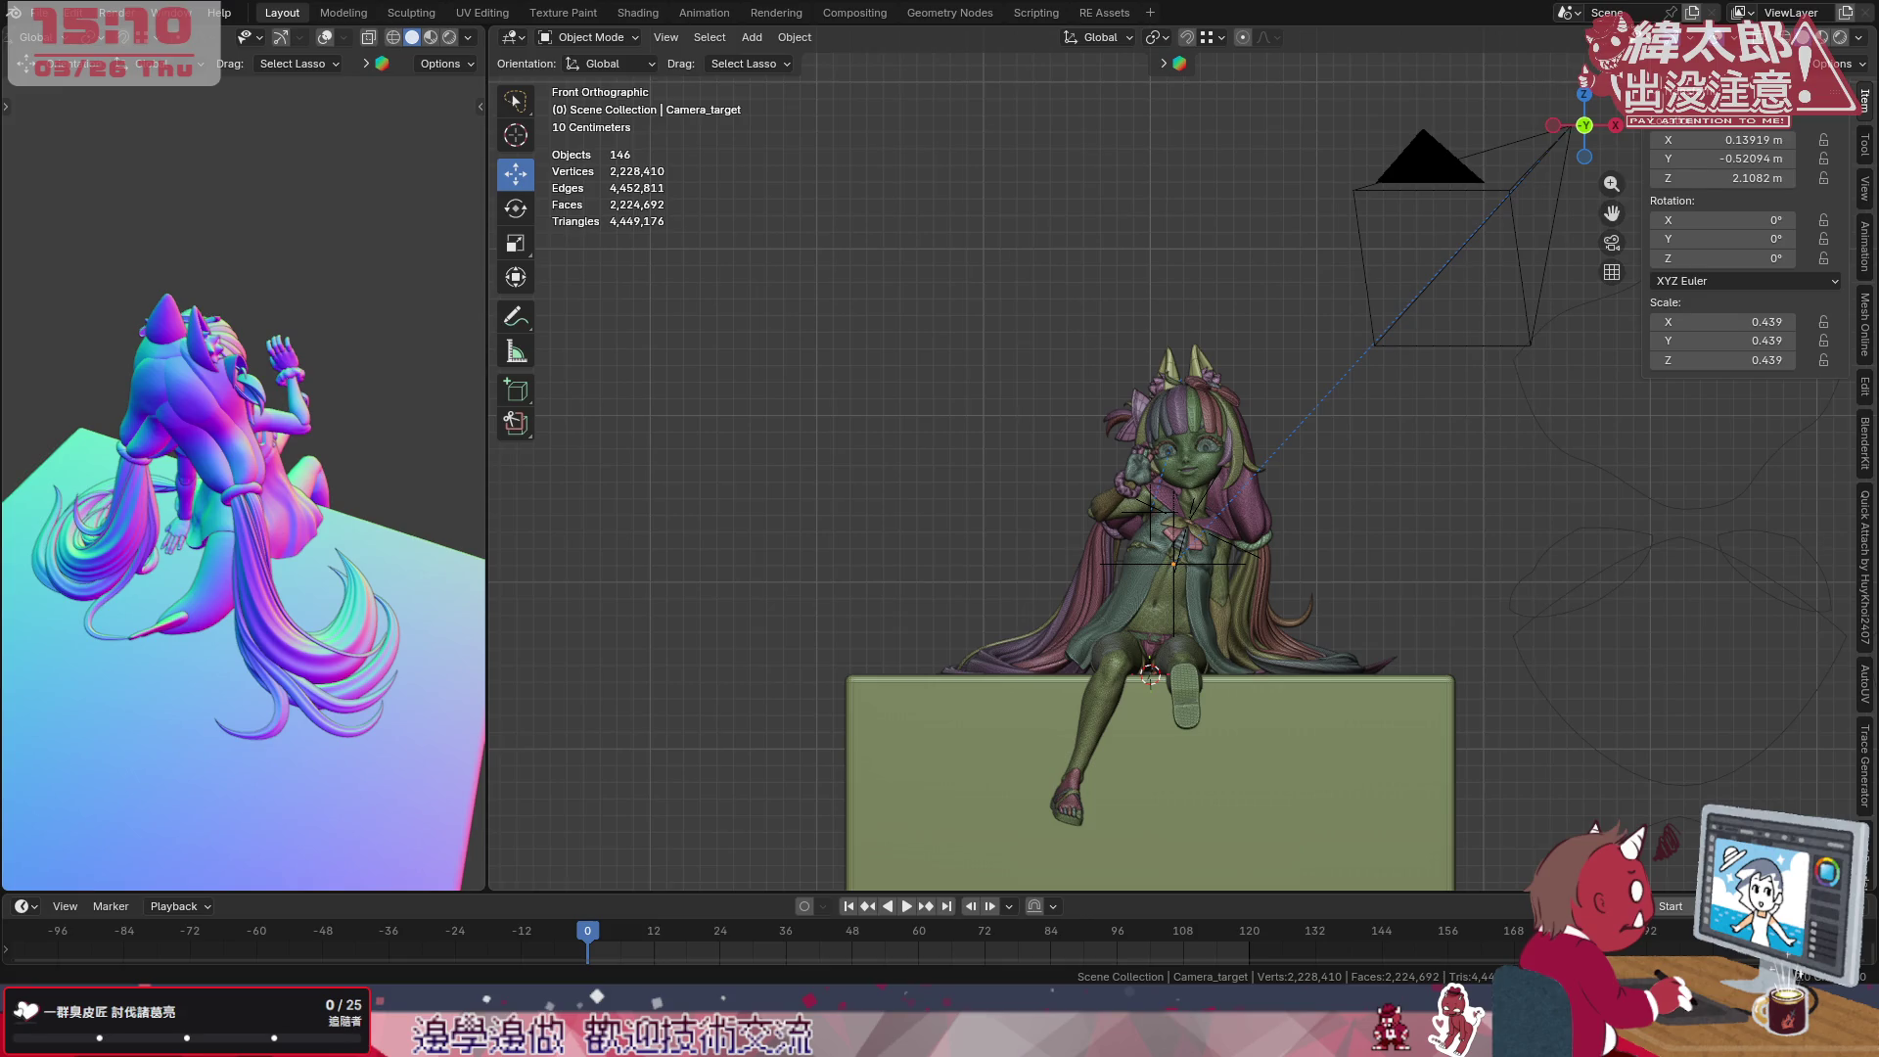
{"action": "key", "text": "h"}
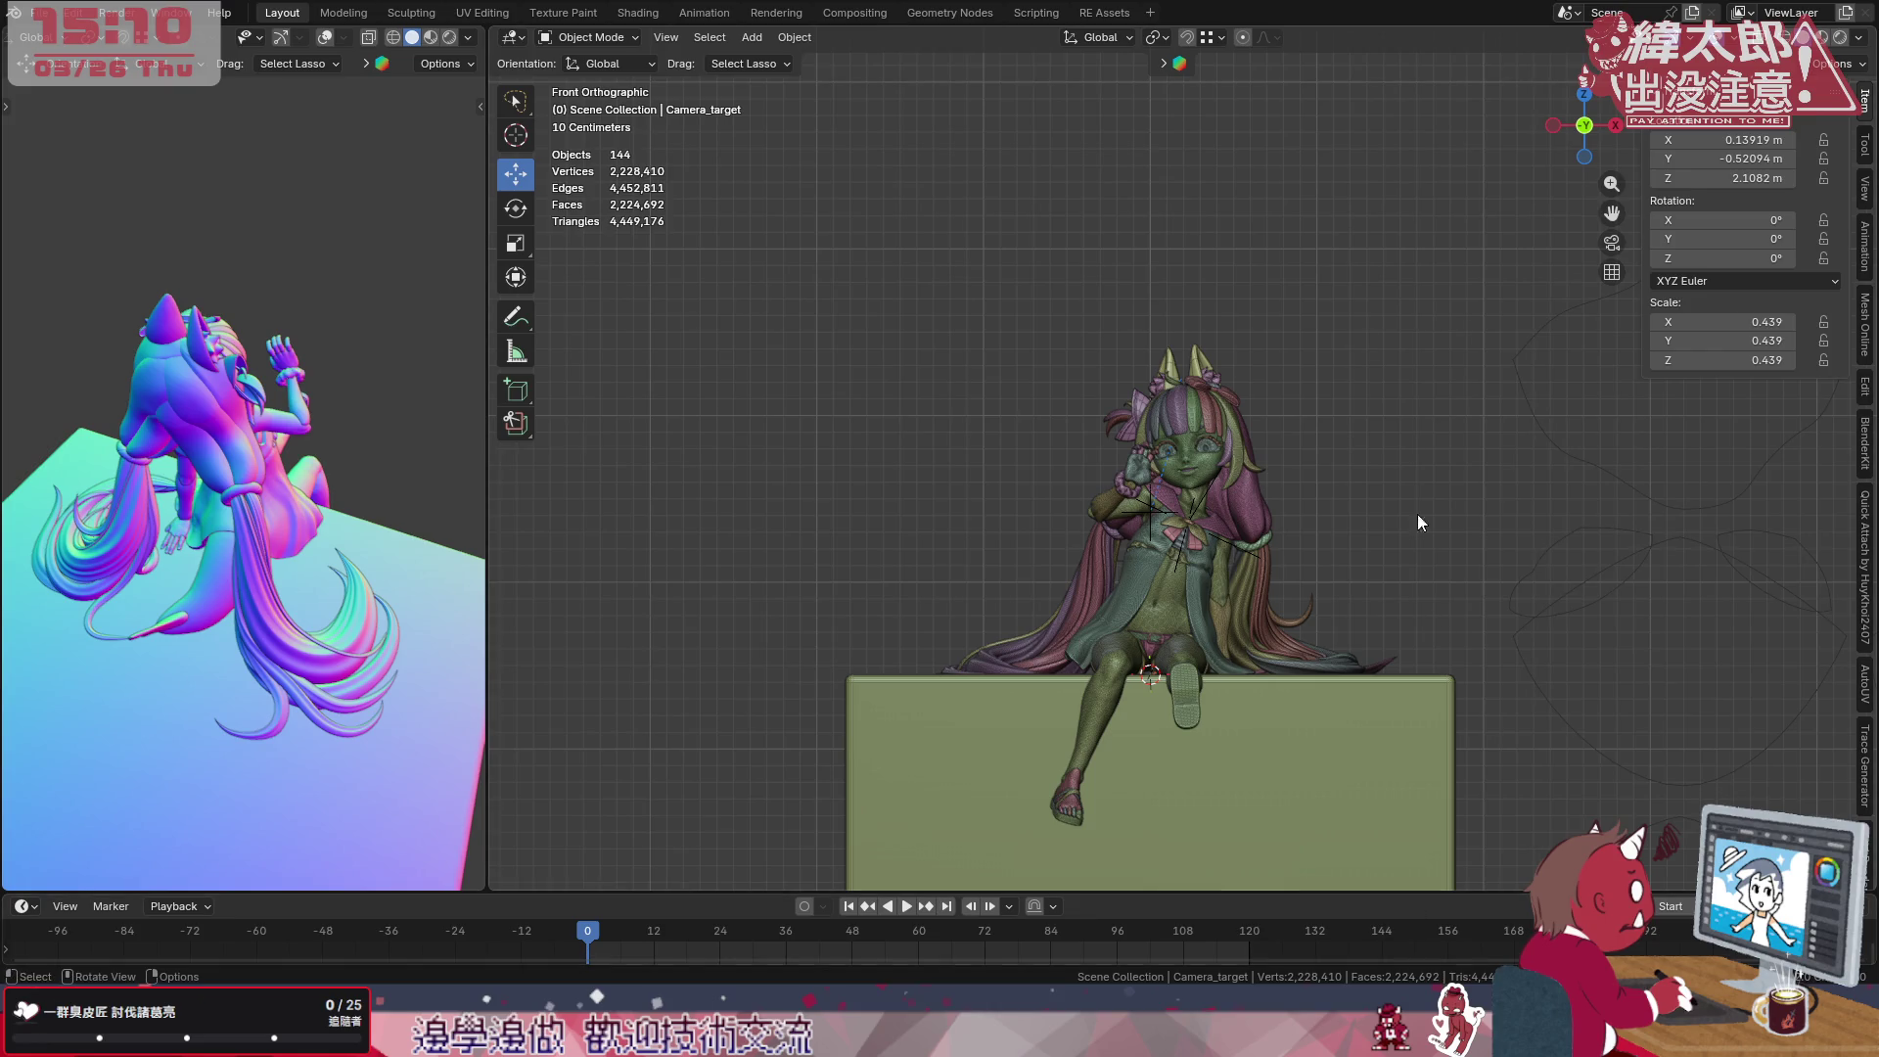
{"action": "middle_click_drag", "start_coordinate": [1413, 412], "coordinate": [1294, 604]}
{"action": "middle_click_drag", "start_coordinate": [1374, 530], "coordinate": [1217, 627]}
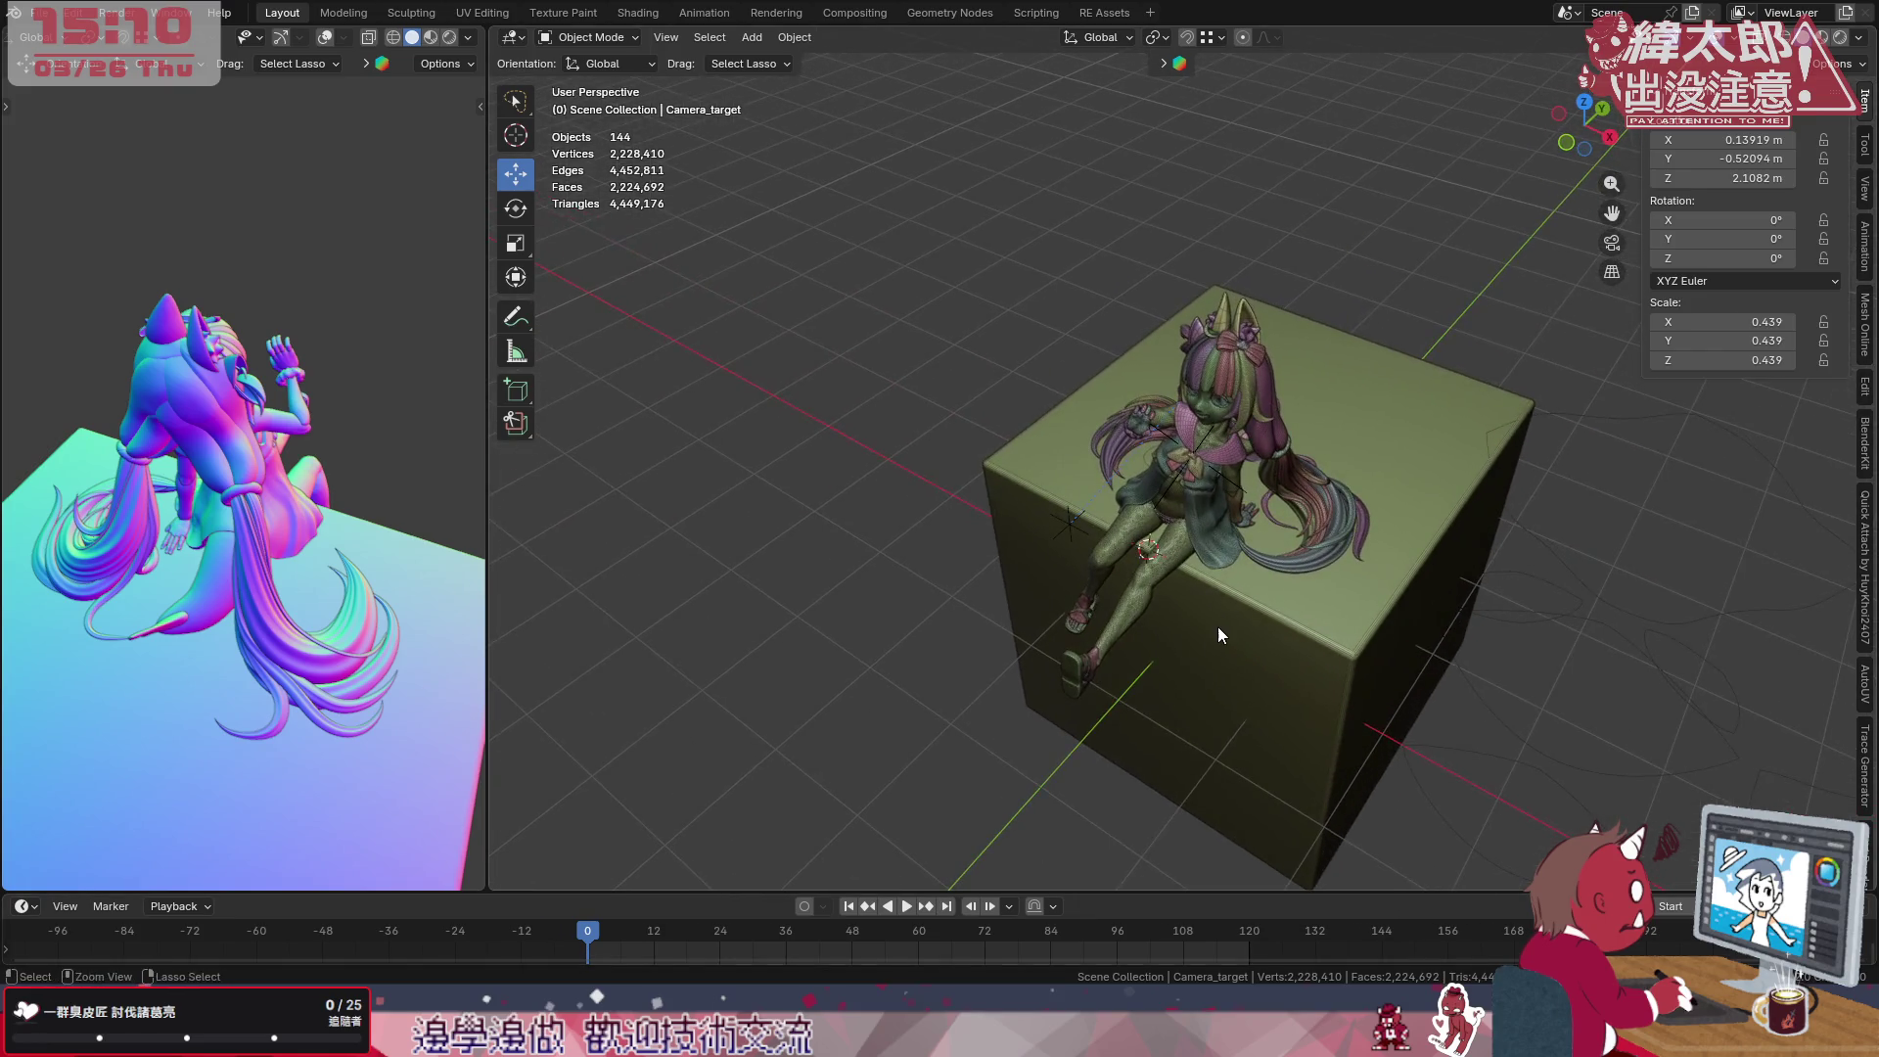
{"action": "key", "text": "ctrl+a"}
{"action": "key", "text": "Escape"}
{"action": "key", "text": "ctrl+s"}
{"action": "middle_click_drag", "start_coordinate": [1037, 519], "coordinate": [1285, 690]}
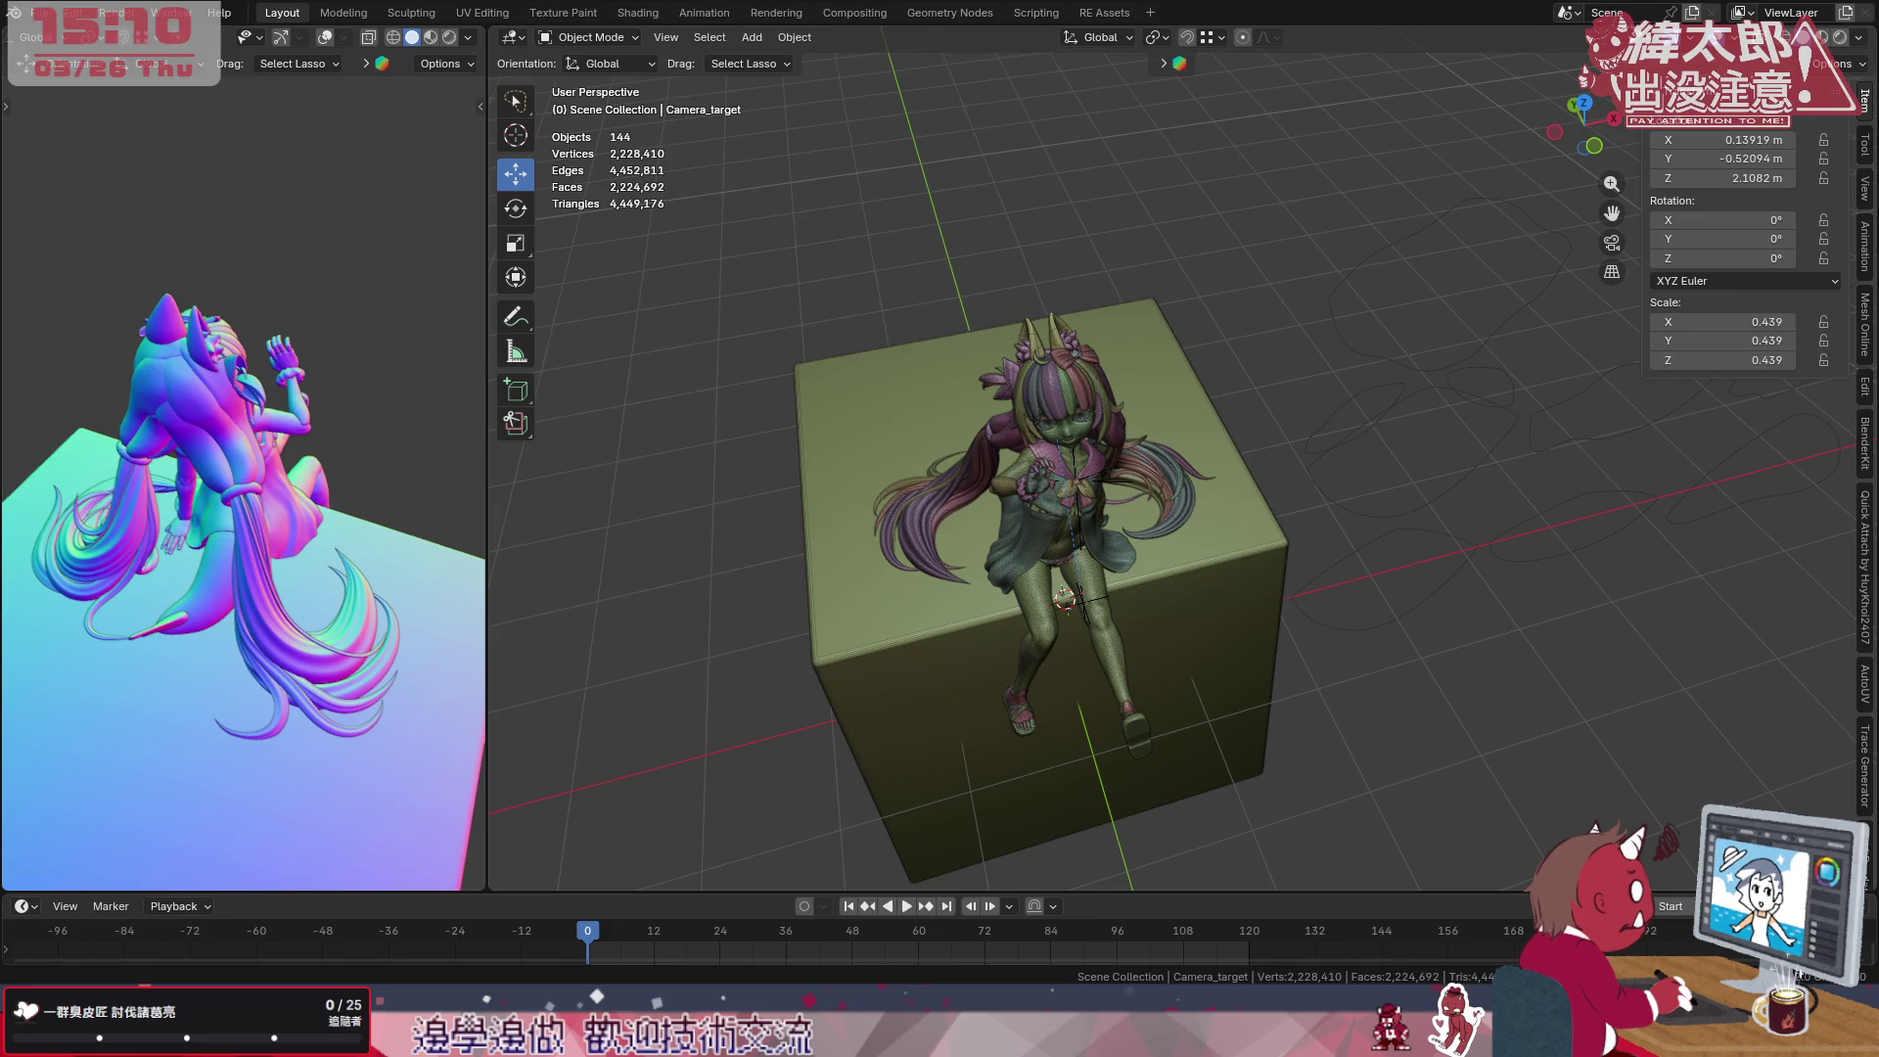
{"action": "mouse_move", "coordinate": [831, 685]}
{"action": "middle_mouse_down"}
{"action": "mouse_move", "coordinate": [947, 734]}
{"action": "mouse_move", "coordinate": [1046, 482]}
{"action": "mouse_move", "coordinate": [1163, 518]}
{"action": "mouse_move", "coordinate": [950, 612]}
{"action": "mouse_move", "coordinate": [1266, 607]}
{"action": "mouse_move", "coordinate": [1314, 582]}
{"action": "mouse_move", "coordinate": [1204, 708]}
{"action": "mouse_move", "coordinate": [1249, 621]}
{"action": "mouse_move", "coordinate": [1200, 683]}
{"action": "middle_mouse_up"}
{"action": "scroll", "coordinate": [1163, 519], "scroll_direction": "up", "scroll_amount": 3}
Select the thin hair strand R_hair_tail.007 and enter Edit Mode on its curve.
{"action": "left_click", "coordinate": [1272, 681], "text": "shift"}
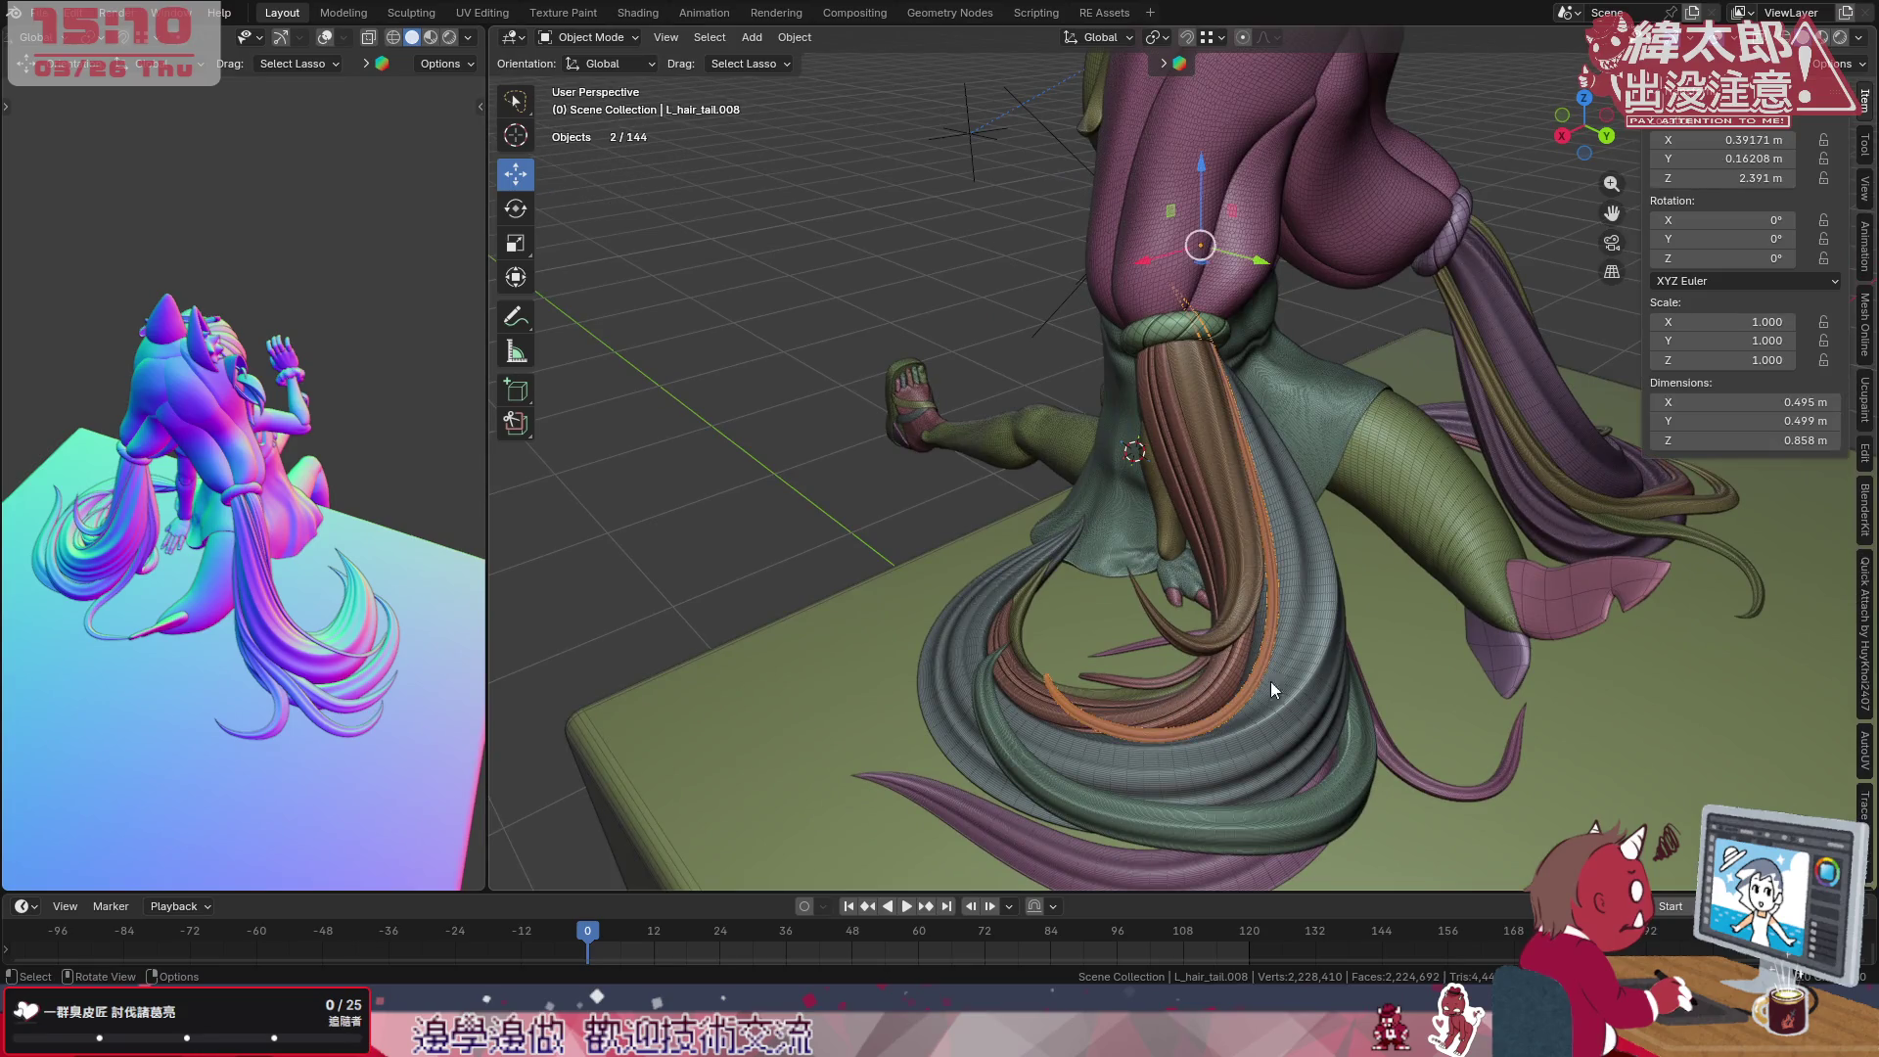
{"action": "left_click", "coordinate": [1499, 254], "text": "shift"}
{"action": "scroll", "coordinate": [1500, 253], "scroll_direction": "down", "scroll_amount": 4}
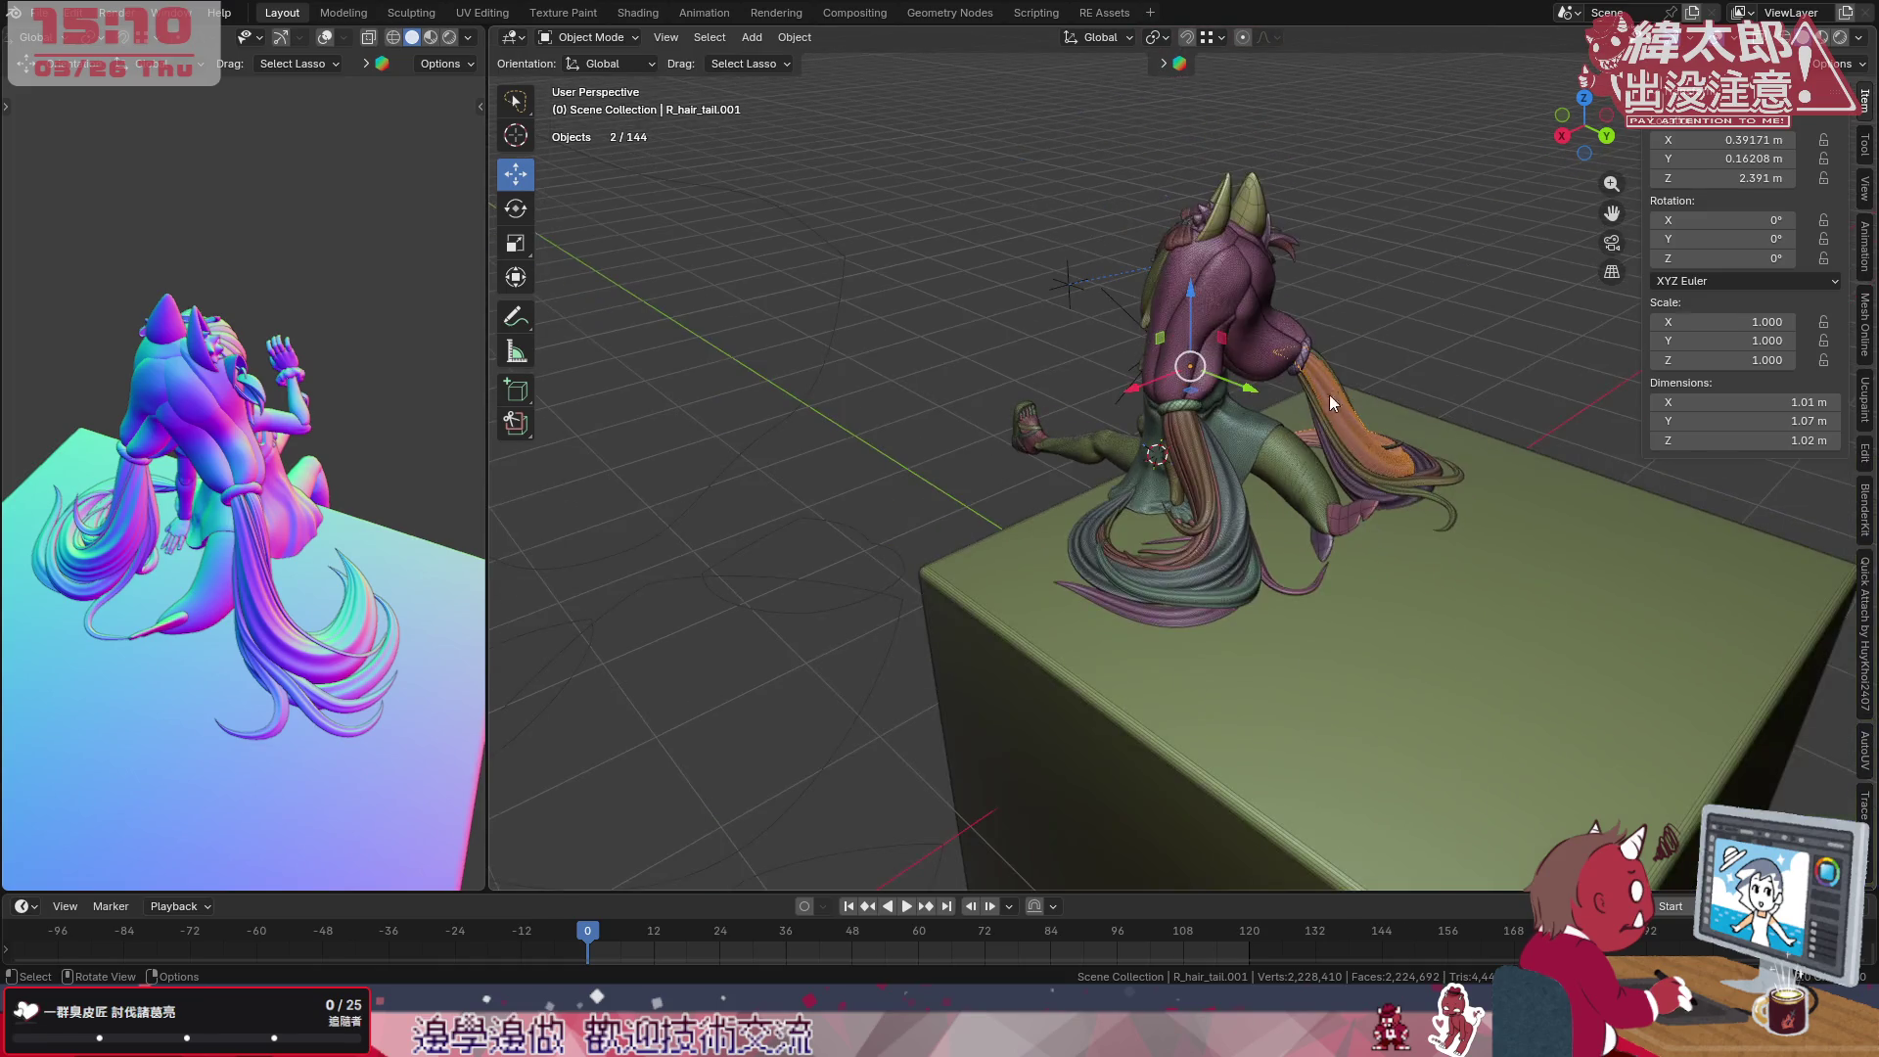
{"action": "middle_click_drag", "start_coordinate": [1329, 395], "coordinate": [1254, 384]}
{"action": "left_click", "coordinate": [1298, 409], "text": "shift"}
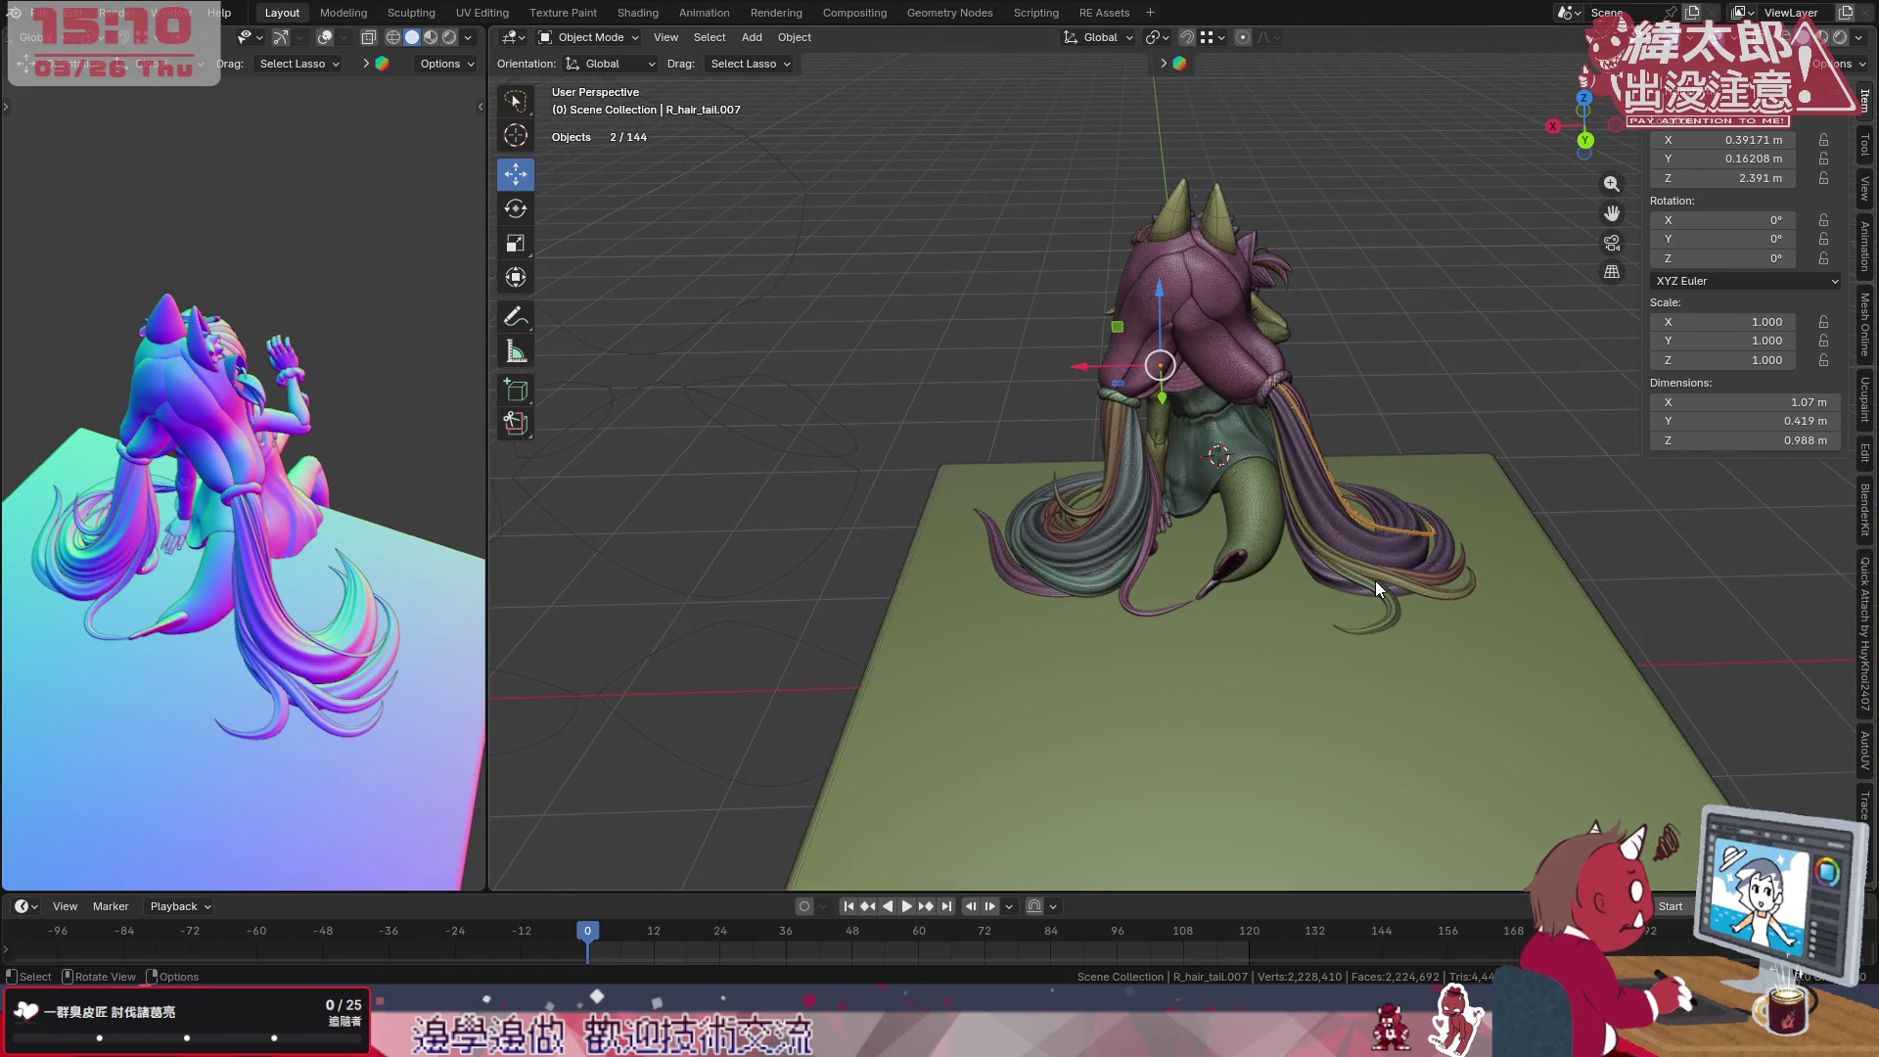
{"action": "mouse_move", "coordinate": [1375, 581]}
{"action": "middle_mouse_down"}
{"action": "mouse_move", "coordinate": [1262, 520]}
{"action": "mouse_move", "coordinate": [1109, 610]}
{"action": "mouse_move", "coordinate": [1044, 598]}
{"action": "middle_mouse_up"}
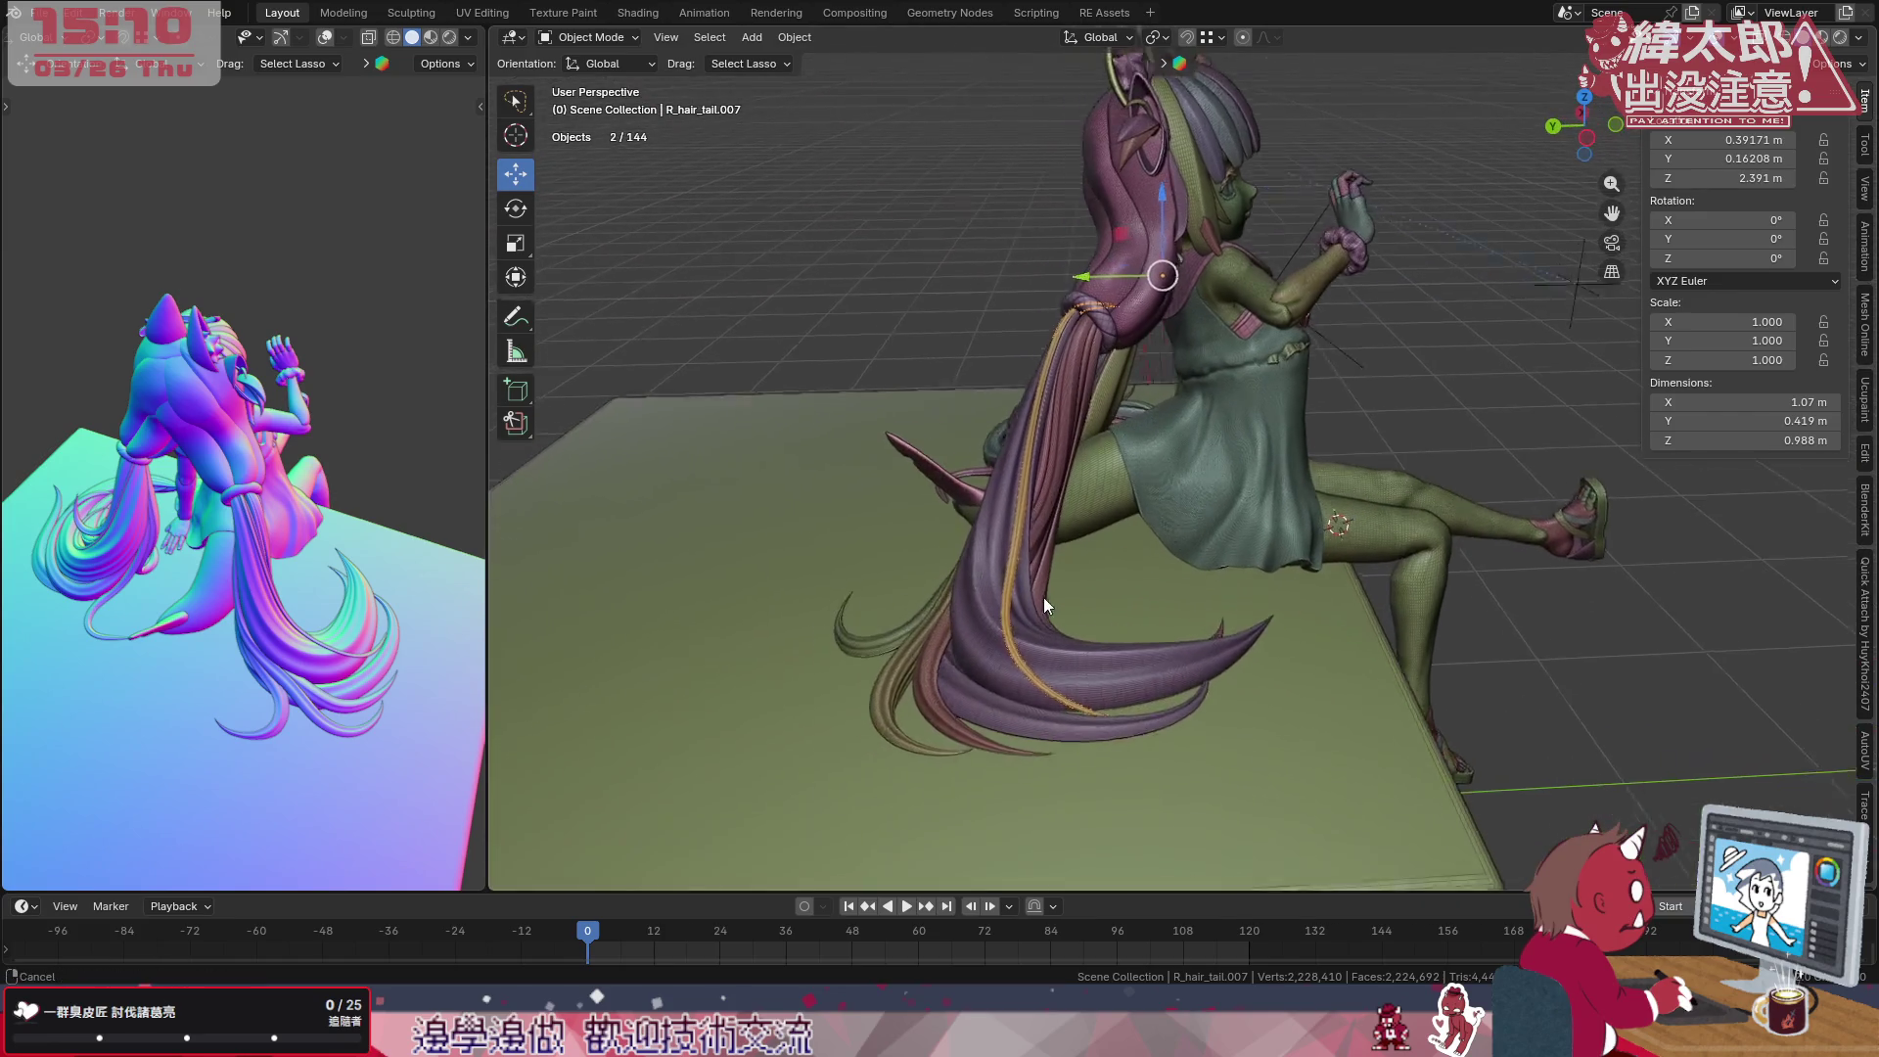
{"action": "scroll", "coordinate": [1044, 598], "scroll_direction": "up", "scroll_amount": 3}
{"action": "scroll", "coordinate": [1070, 505], "scroll_direction": "up", "scroll_amount": 3}
{"action": "scroll", "coordinate": [1046, 486], "scroll_direction": "up", "scroll_amount": 2}
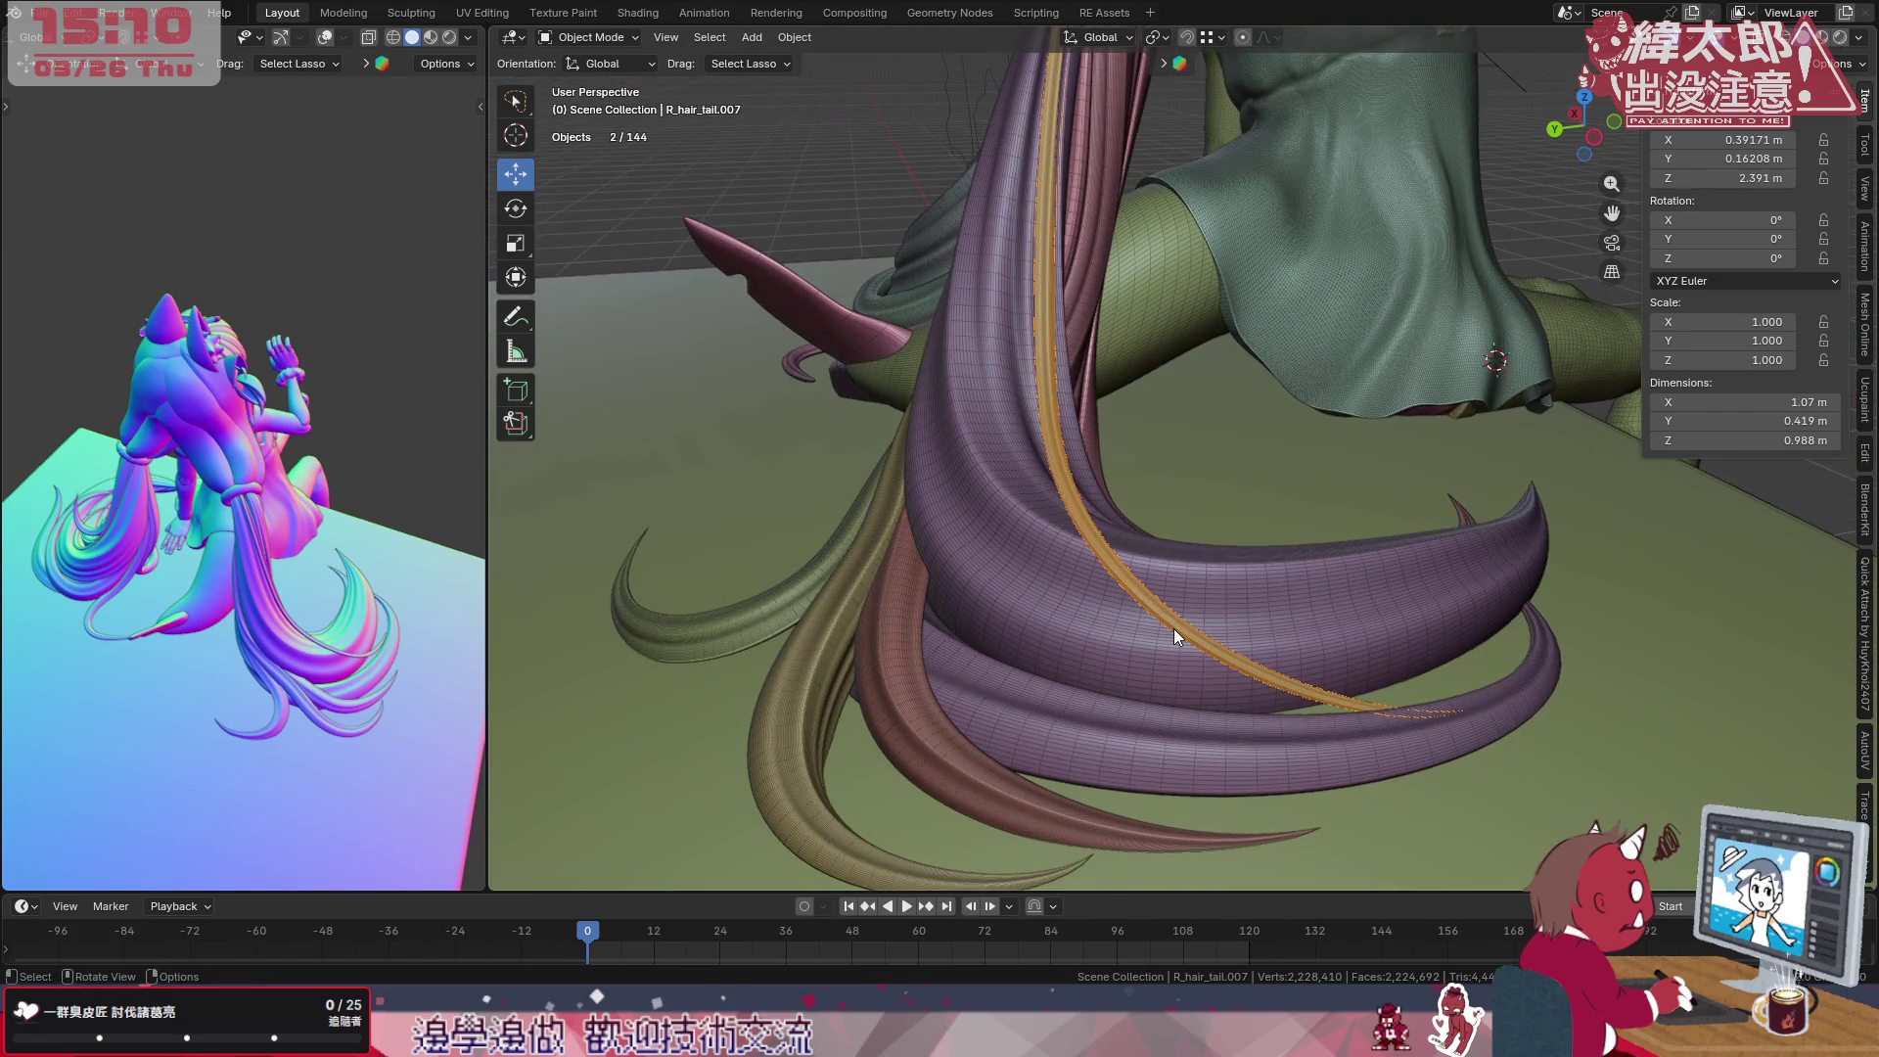
{"action": "key", "text": "Tab"}
{"action": "mouse_move", "coordinate": [1175, 628]}
{"action": "middle_mouse_down"}
{"action": "mouse_move", "coordinate": [1208, 514]}
{"action": "mouse_move", "coordinate": [1271, 515]}
{"action": "middle_mouse_up"}
Lower two control points of the hair curve along Z with proportional falloff.
{"action": "left_click", "coordinate": [1023, 320]}
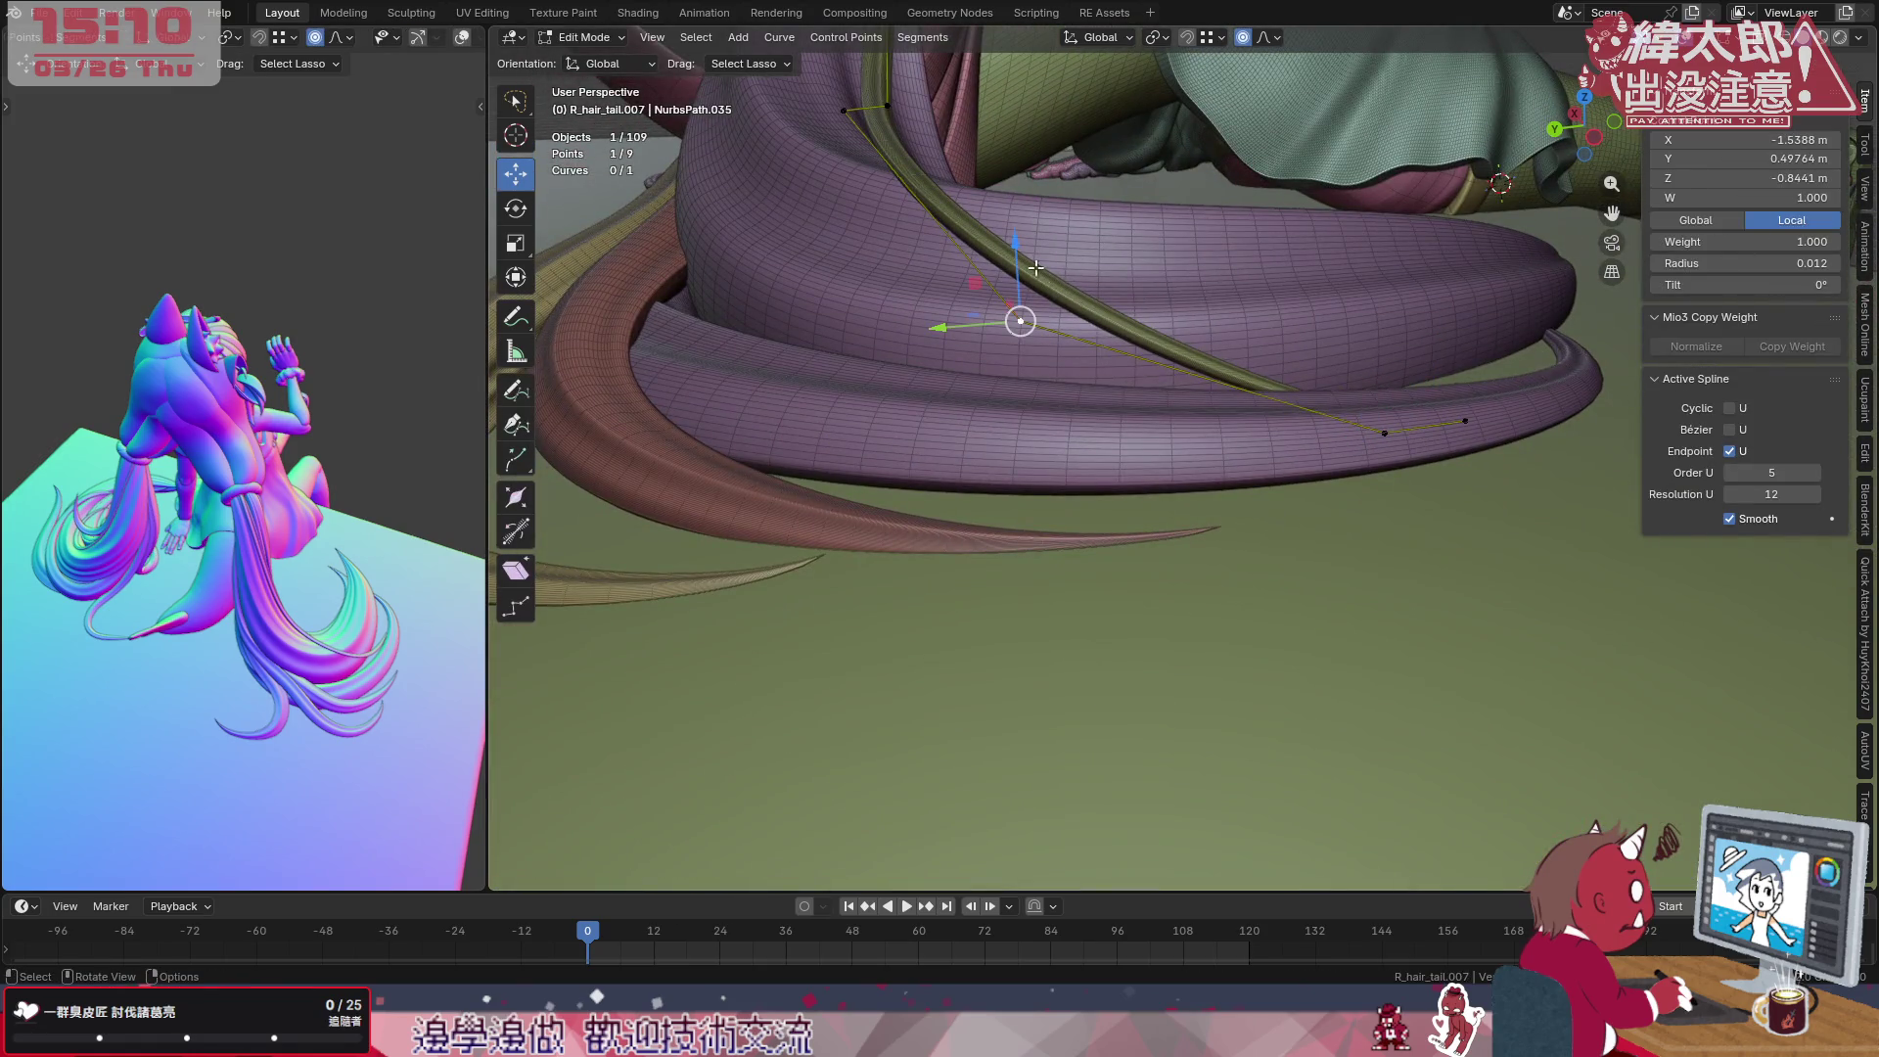
{"action": "key", "text": "g"}
{"action": "key", "text": "z"}
{"action": "left_click", "coordinate": [1018, 386]}
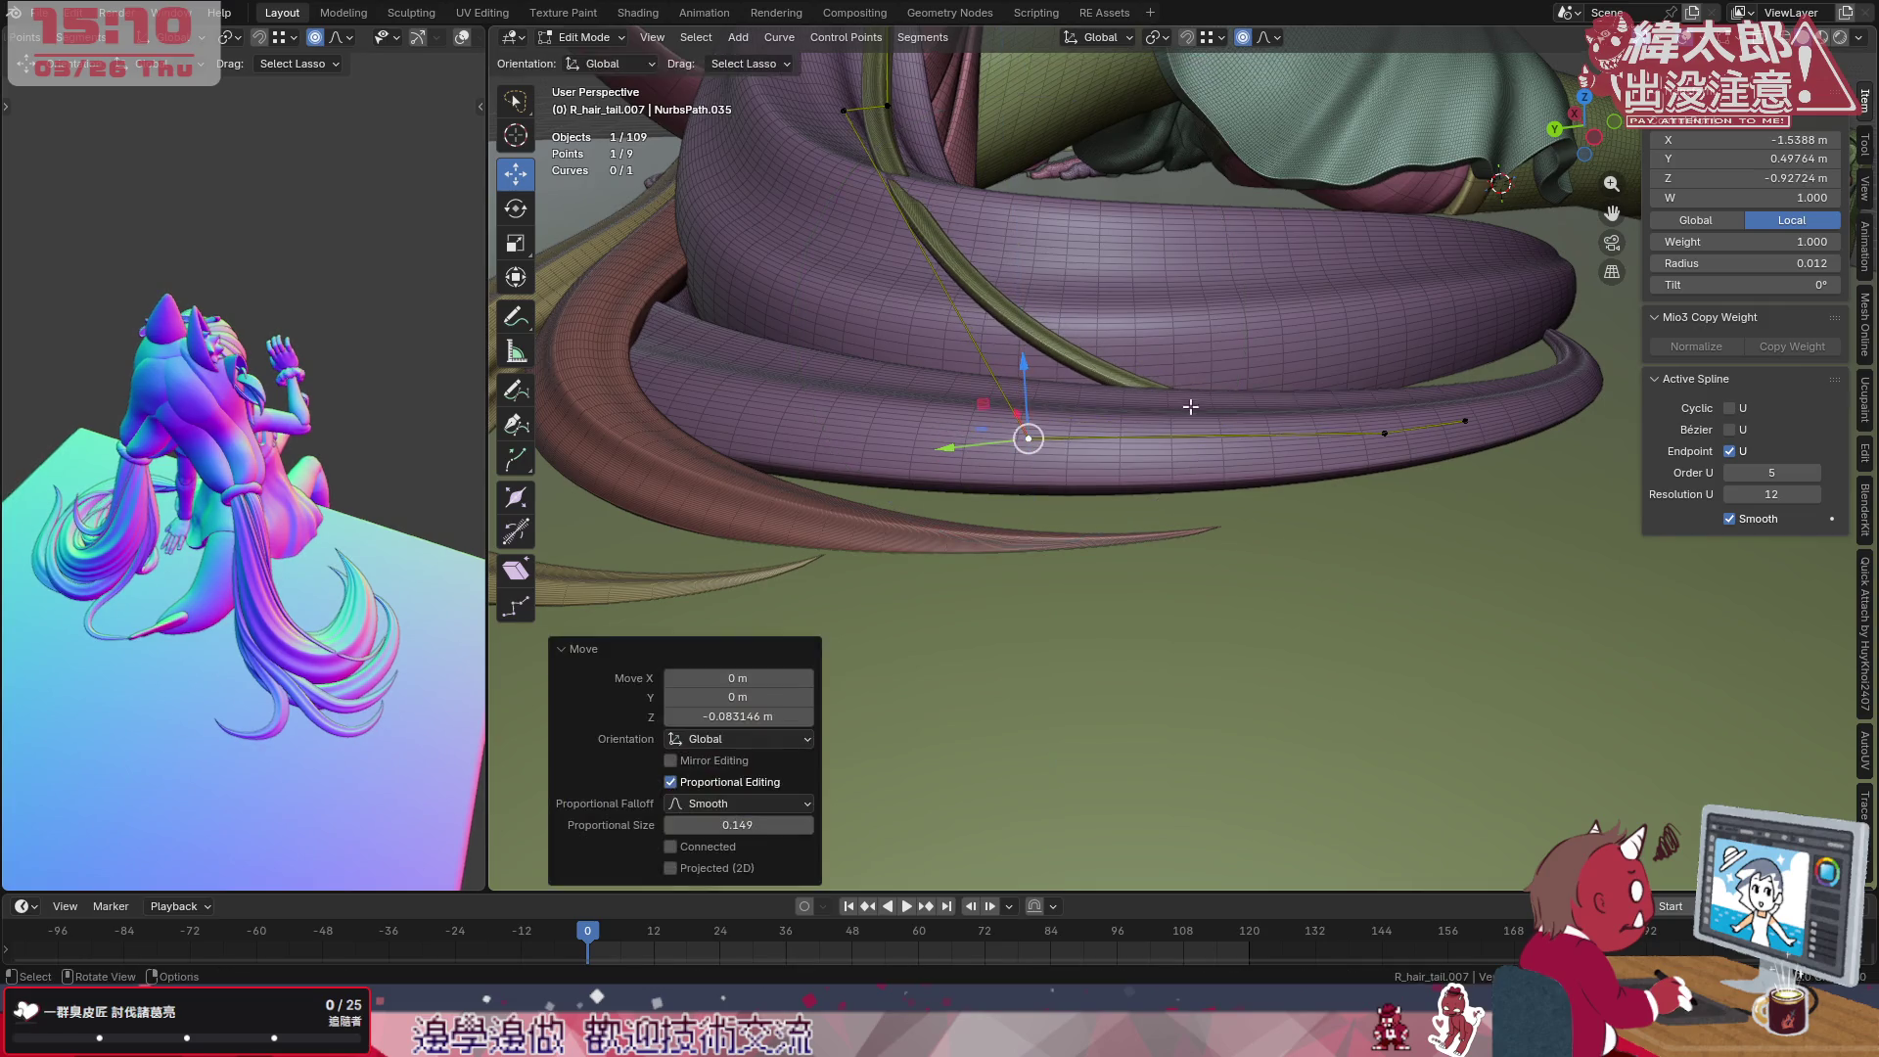
{"action": "mouse_move", "coordinate": [1189, 411]}
{"action": "middle_mouse_down"}
{"action": "mouse_move", "coordinate": [1066, 510]}
{"action": "mouse_move", "coordinate": [1028, 588]}
{"action": "mouse_move", "coordinate": [1013, 720]}
{"action": "mouse_move", "coordinate": [1241, 565]}
{"action": "mouse_move", "coordinate": [1113, 523]}
{"action": "middle_mouse_up"}
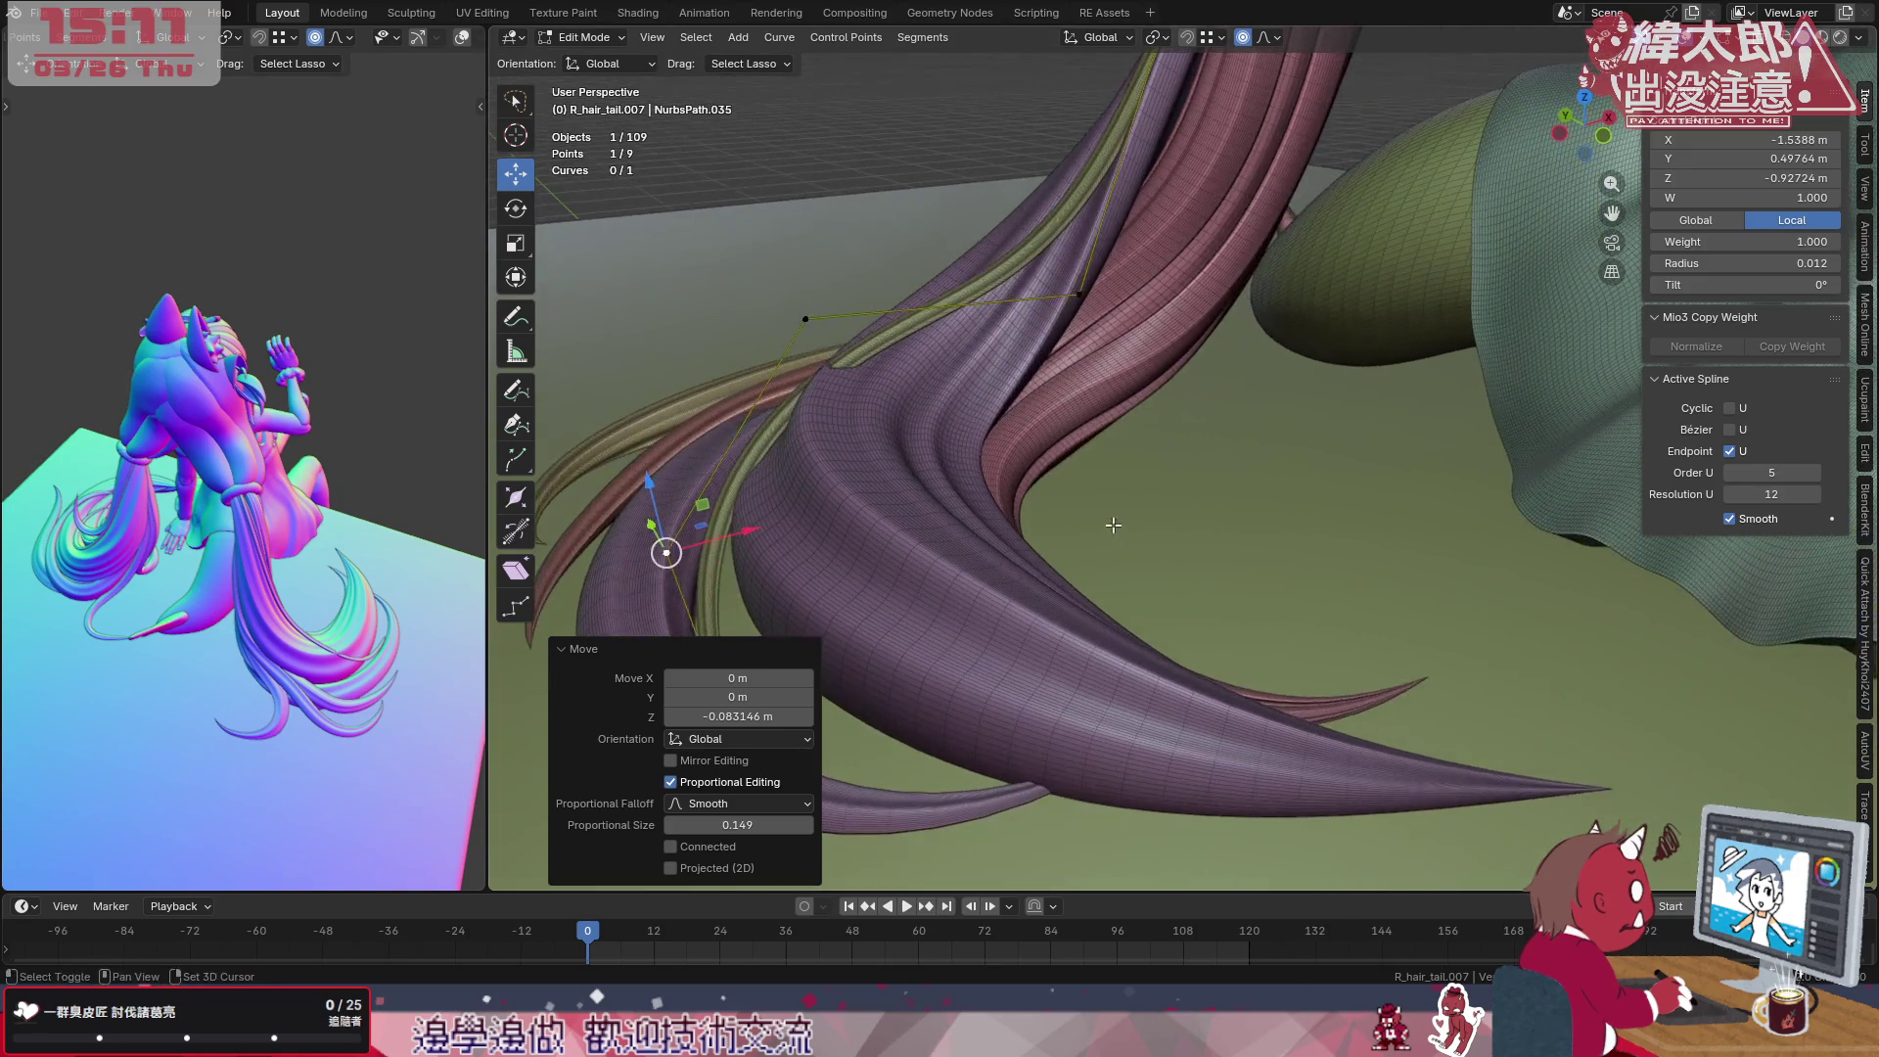
{"action": "mouse_move", "coordinate": [1033, 572]}
{"action": "middle_mouse_down"}
{"action": "mouse_move", "coordinate": [1014, 530]}
{"action": "mouse_move", "coordinate": [1061, 633]}
{"action": "mouse_move", "coordinate": [998, 528]}
{"action": "mouse_move", "coordinate": [1199, 546]}
{"action": "mouse_move", "coordinate": [1160, 440]}
{"action": "mouse_move", "coordinate": [1174, 411]}
{"action": "mouse_move", "coordinate": [1191, 528]}
{"action": "mouse_move", "coordinate": [1187, 442]}
{"action": "mouse_move", "coordinate": [1264, 418]}
{"action": "mouse_move", "coordinate": [1278, 381]}
{"action": "middle_mouse_up"}
{"action": "key", "text": "g"}
{"action": "key", "text": "z"}
{"action": "left_click", "coordinate": [1195, 394]}
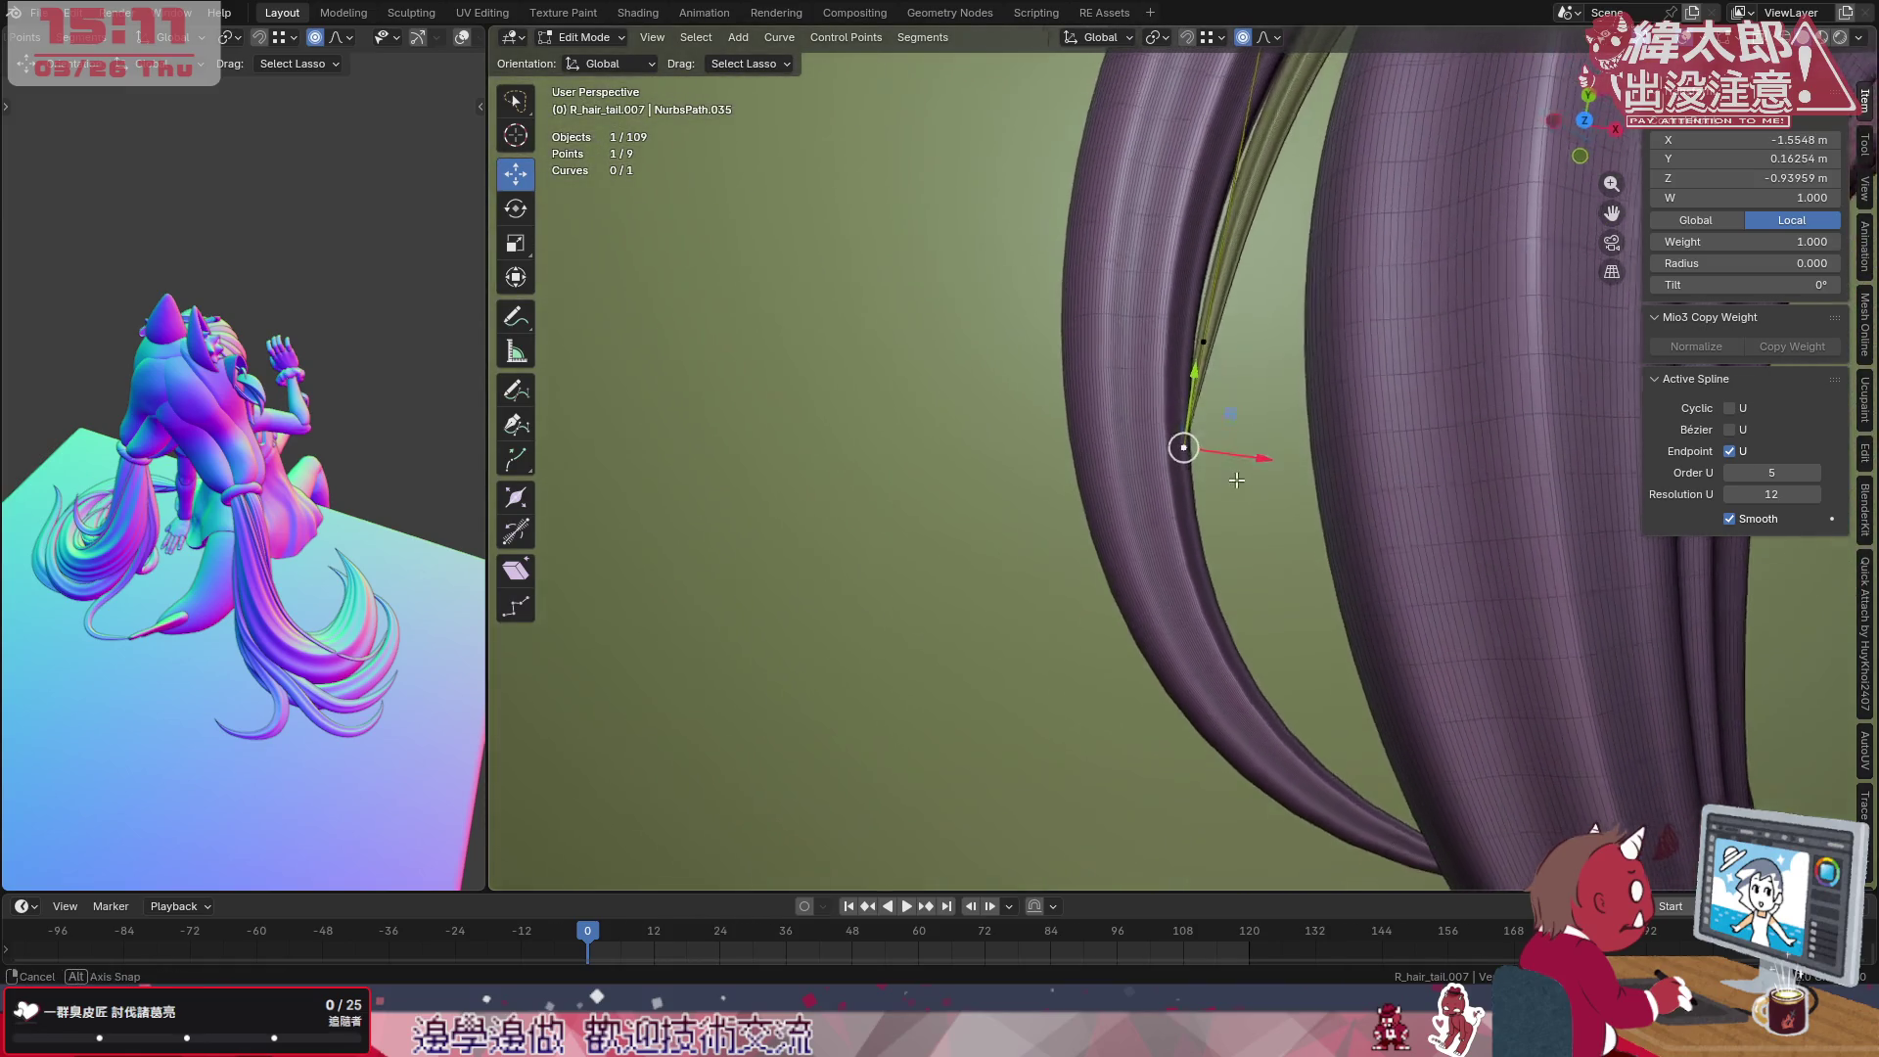
Nudge the tip control point and the next one up the strand to reshape the tail's end.
{"action": "middle_click_drag", "start_coordinate": [1187, 438], "coordinate": [1219, 456]}
{"action": "key", "text": "g"}
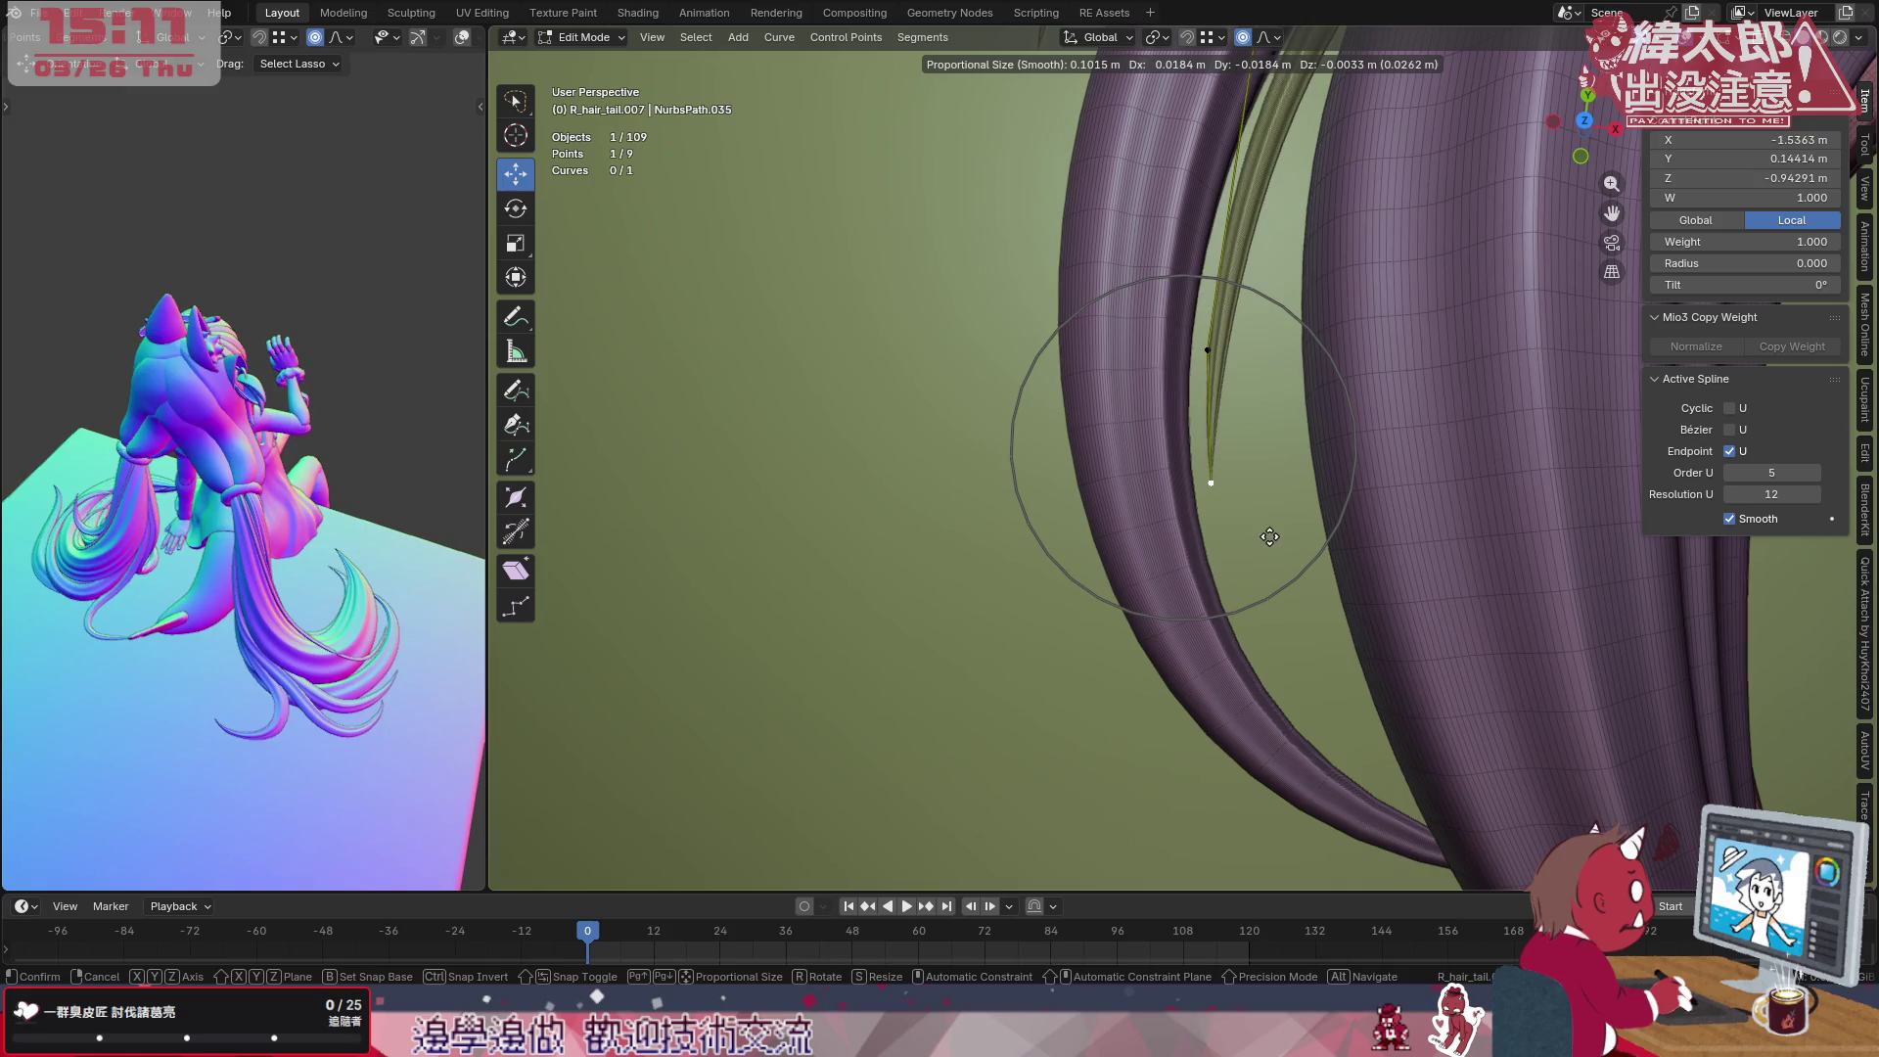
{"action": "left_click", "coordinate": [1260, 550]}
{"action": "left_click", "coordinate": [1214, 368]}
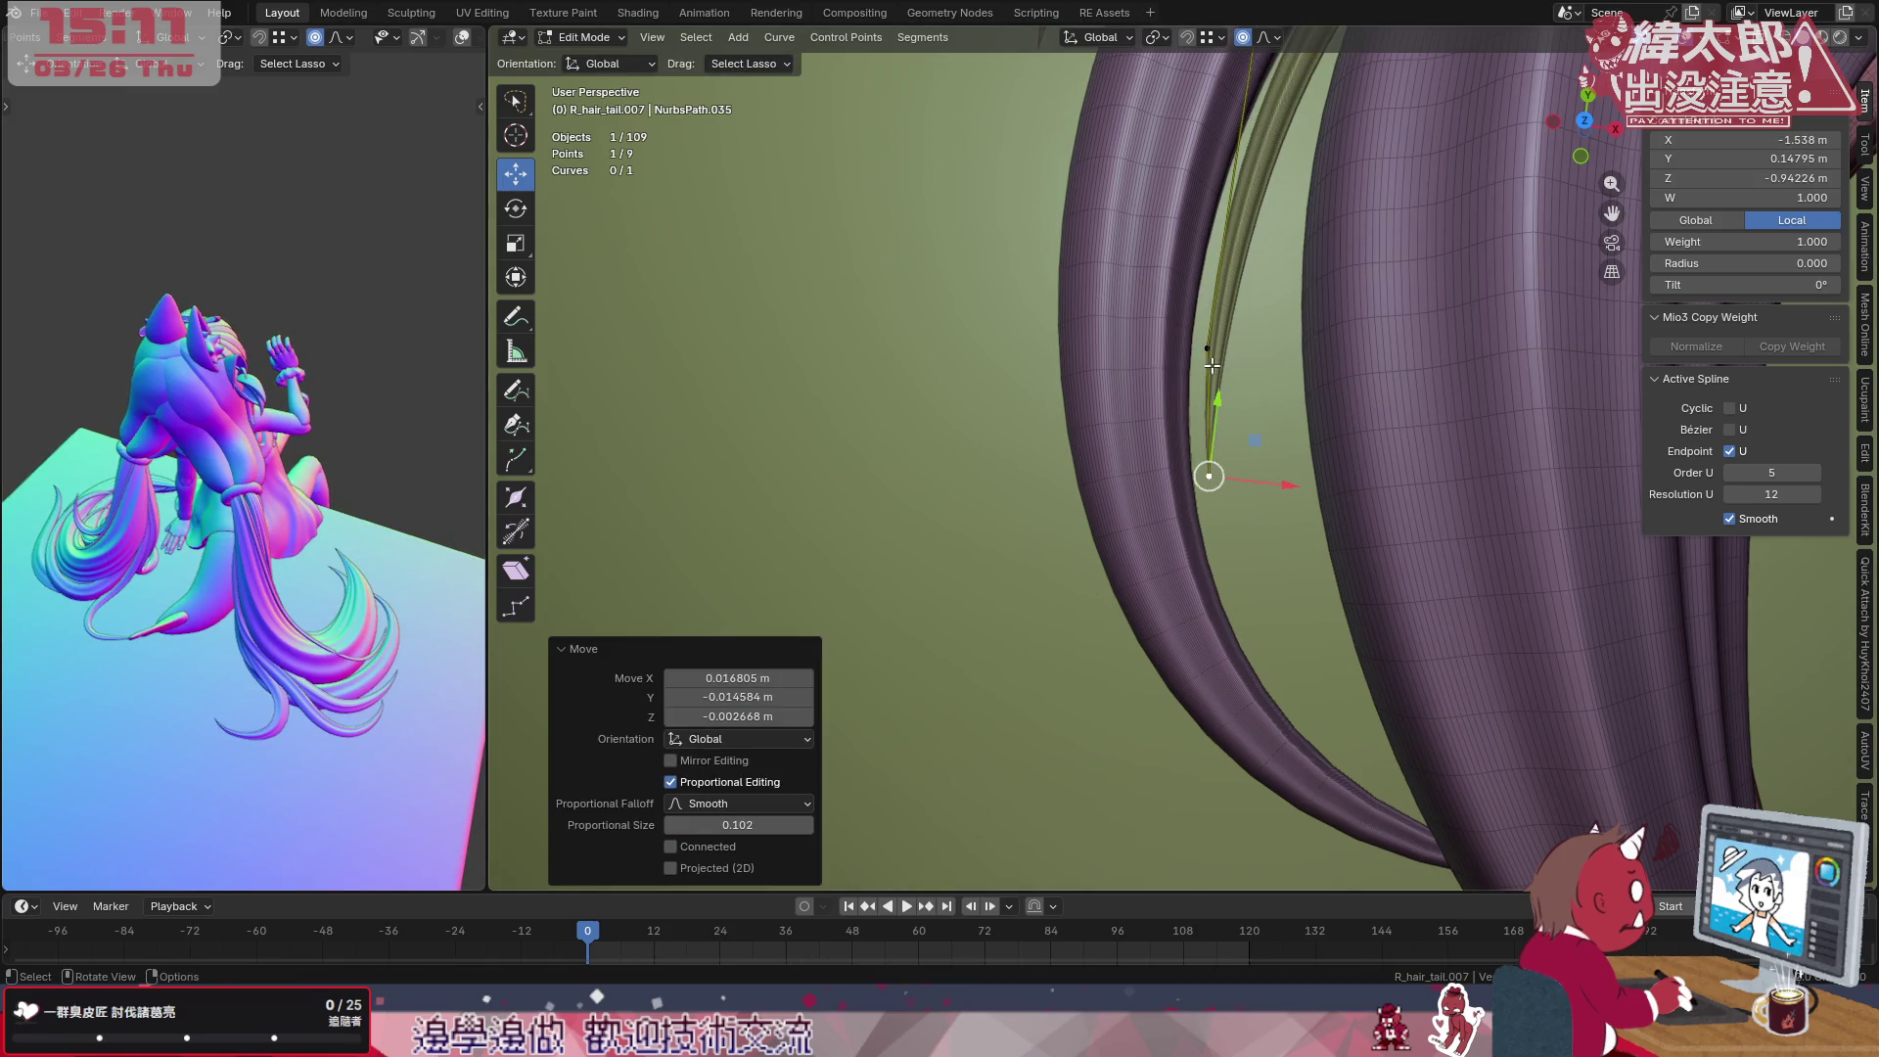
{"action": "key", "text": "g"}
{"action": "left_click", "coordinate": [1221, 432]}
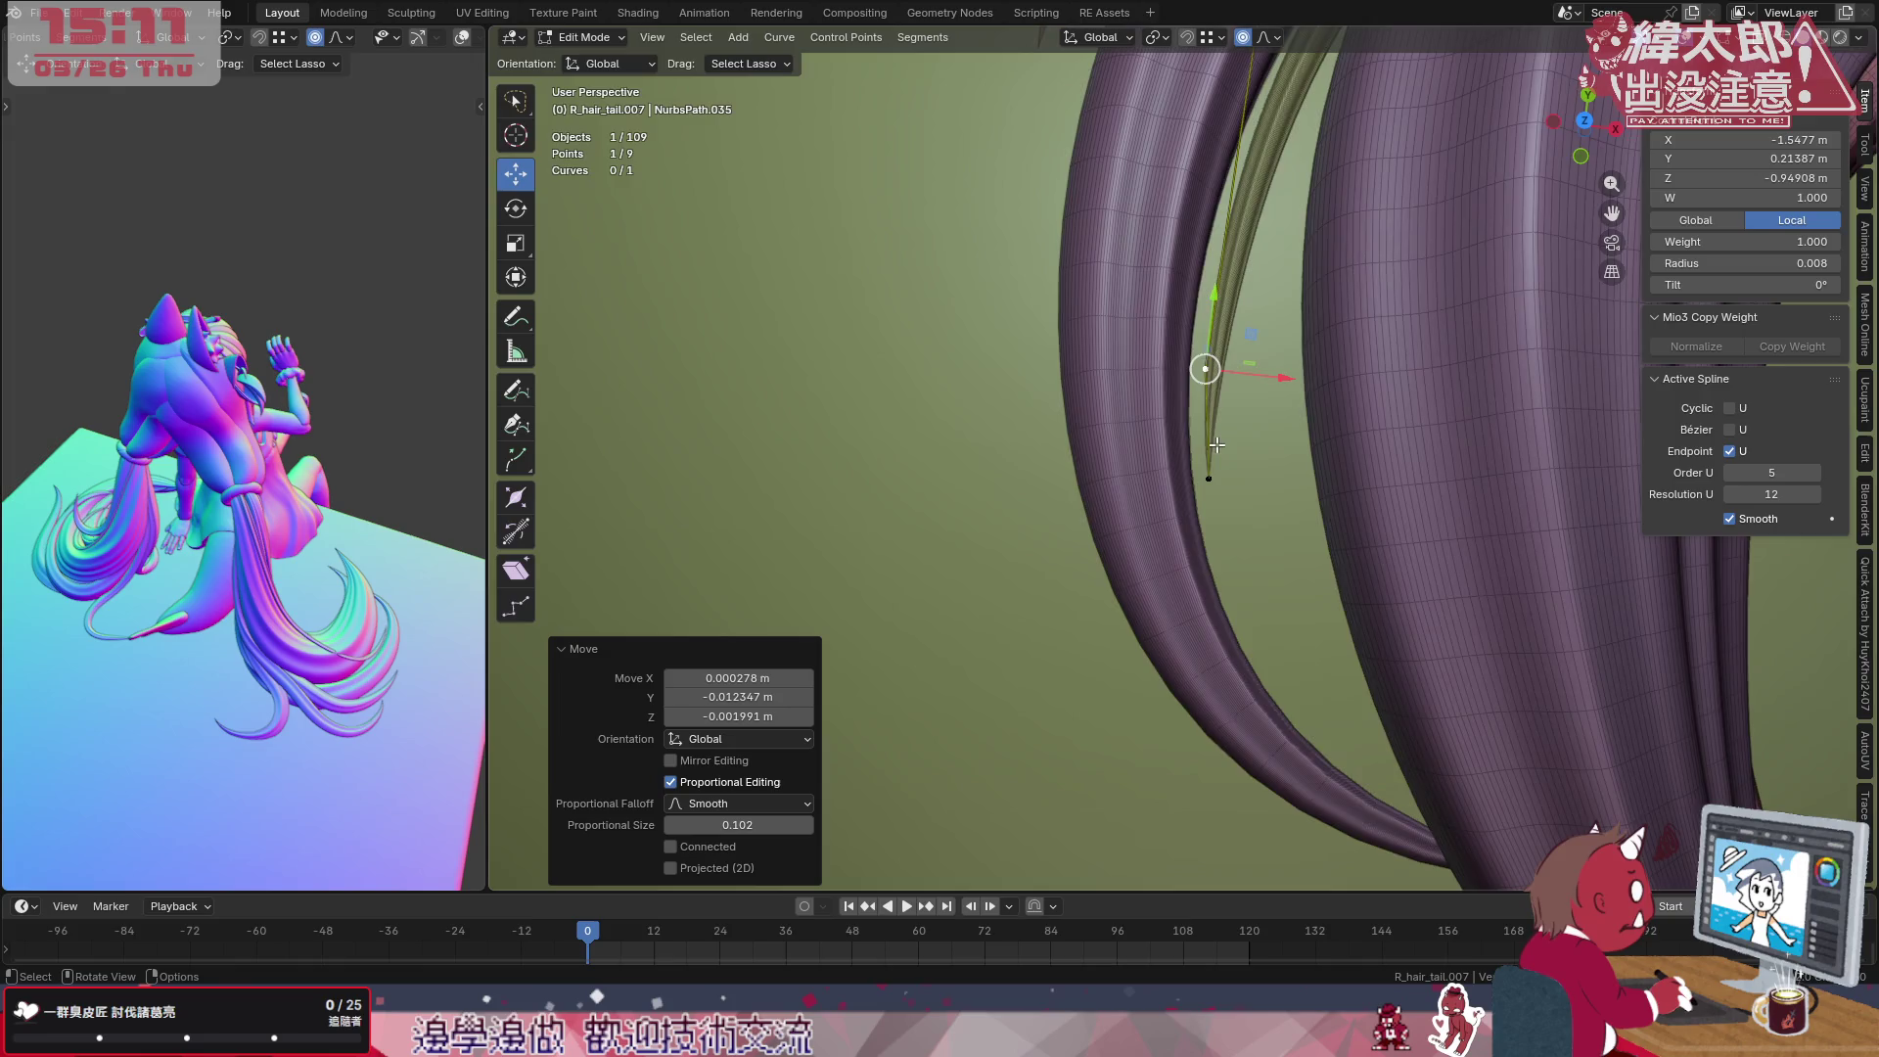
{"action": "scroll", "coordinate": [1221, 431], "scroll_direction": "down", "scroll_amount": 3}
{"action": "mouse_move", "coordinate": [1220, 432]}
{"action": "middle_mouse_down"}
{"action": "mouse_move", "coordinate": [1042, 430]}
{"action": "mouse_move", "coordinate": [1205, 633]}
{"action": "middle_mouse_up"}
{"action": "scroll", "coordinate": [1248, 690], "scroll_direction": "up", "scroll_amount": 3}
{"action": "middle_click_drag", "start_coordinate": [1249, 690], "coordinate": [1306, 746]}
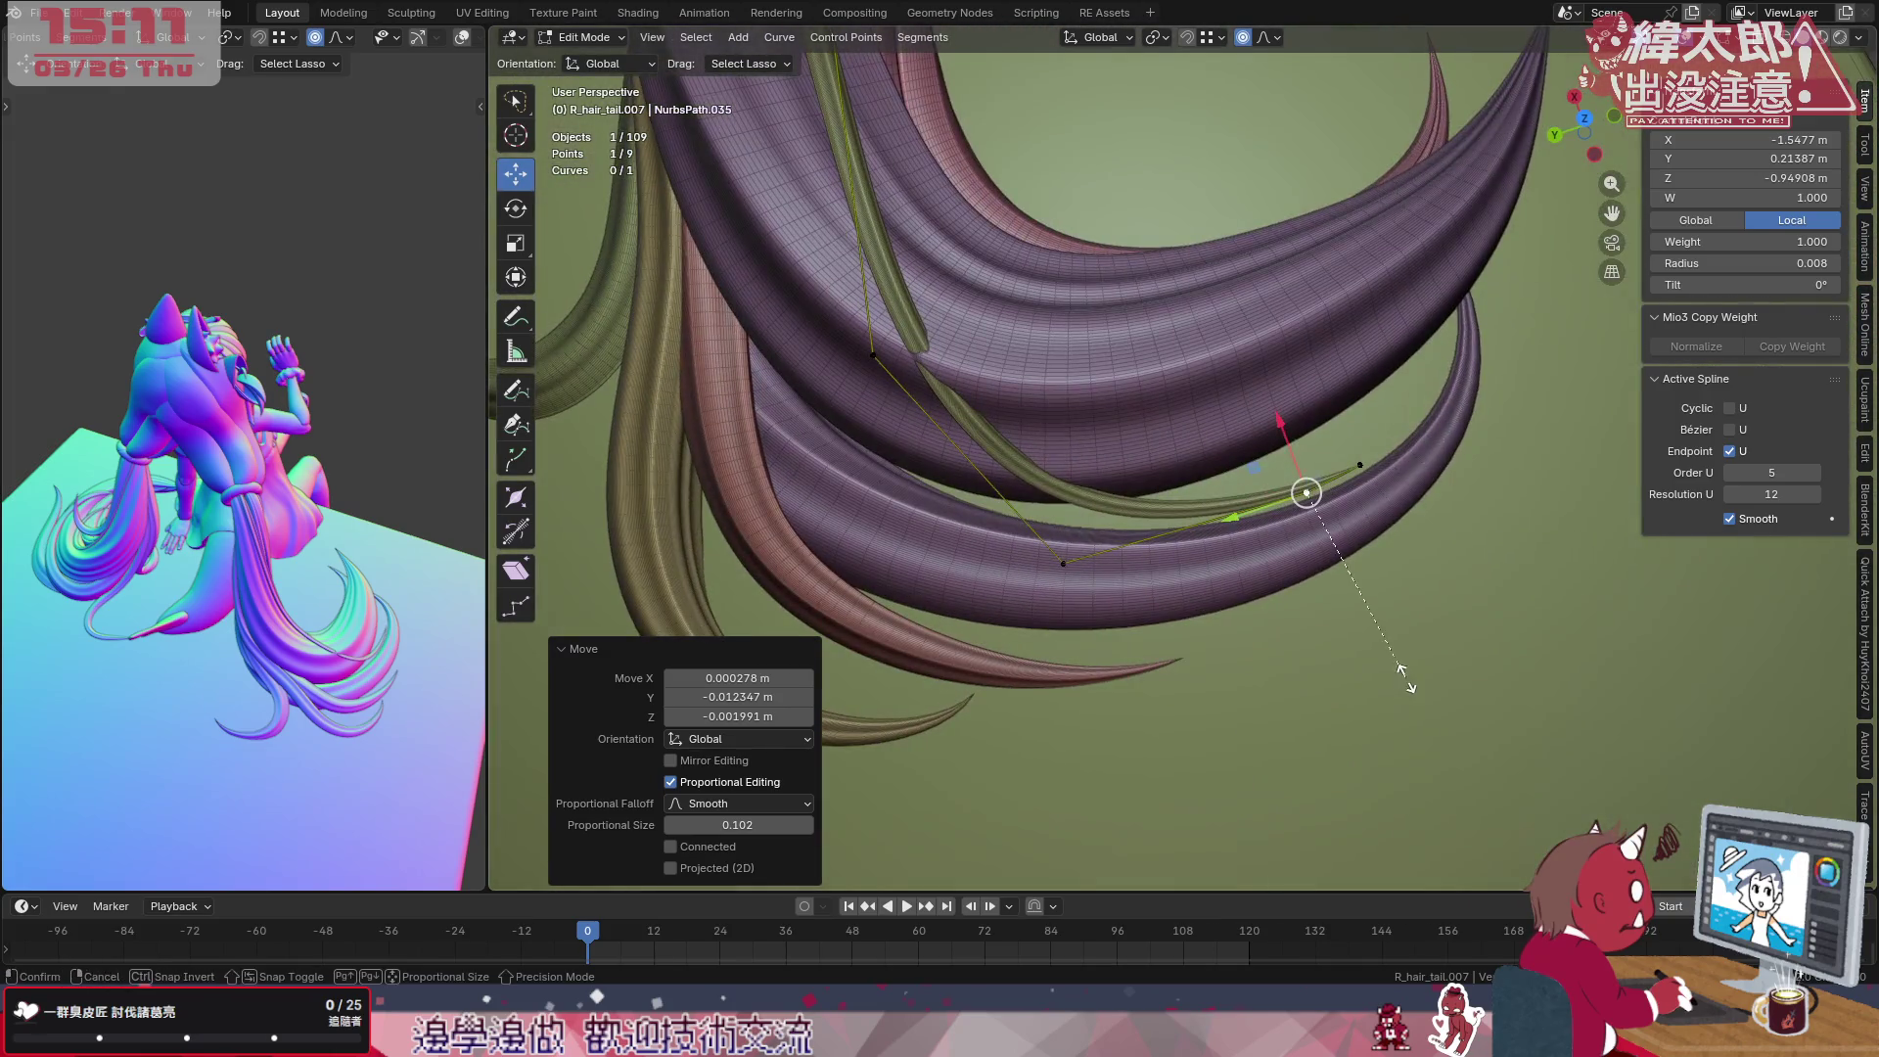
Fatten the curve radius at one point (Alt+S) and raise a lower point's W weight to 1.72.
{"action": "key", "text": "alt+s"}
{"action": "left_click", "coordinate": [1472, 714]}
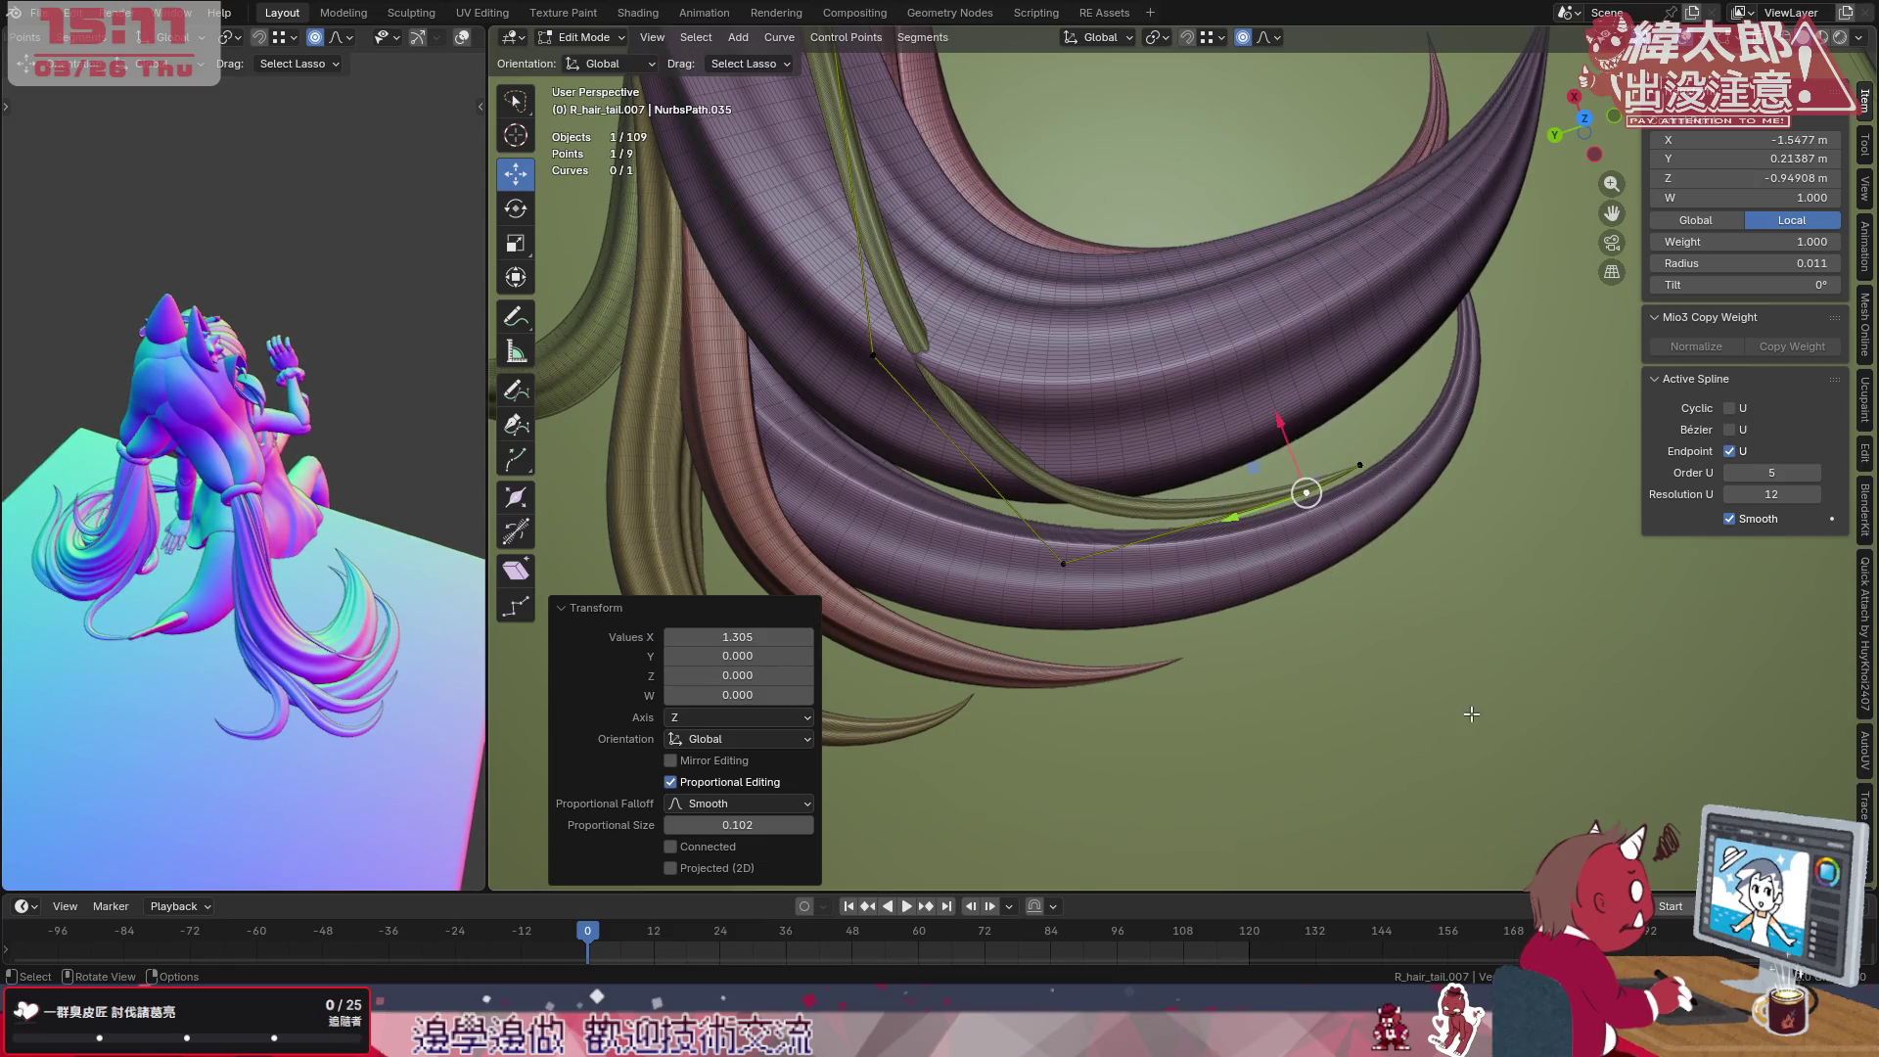
{"action": "left_click", "coordinate": [881, 372]}
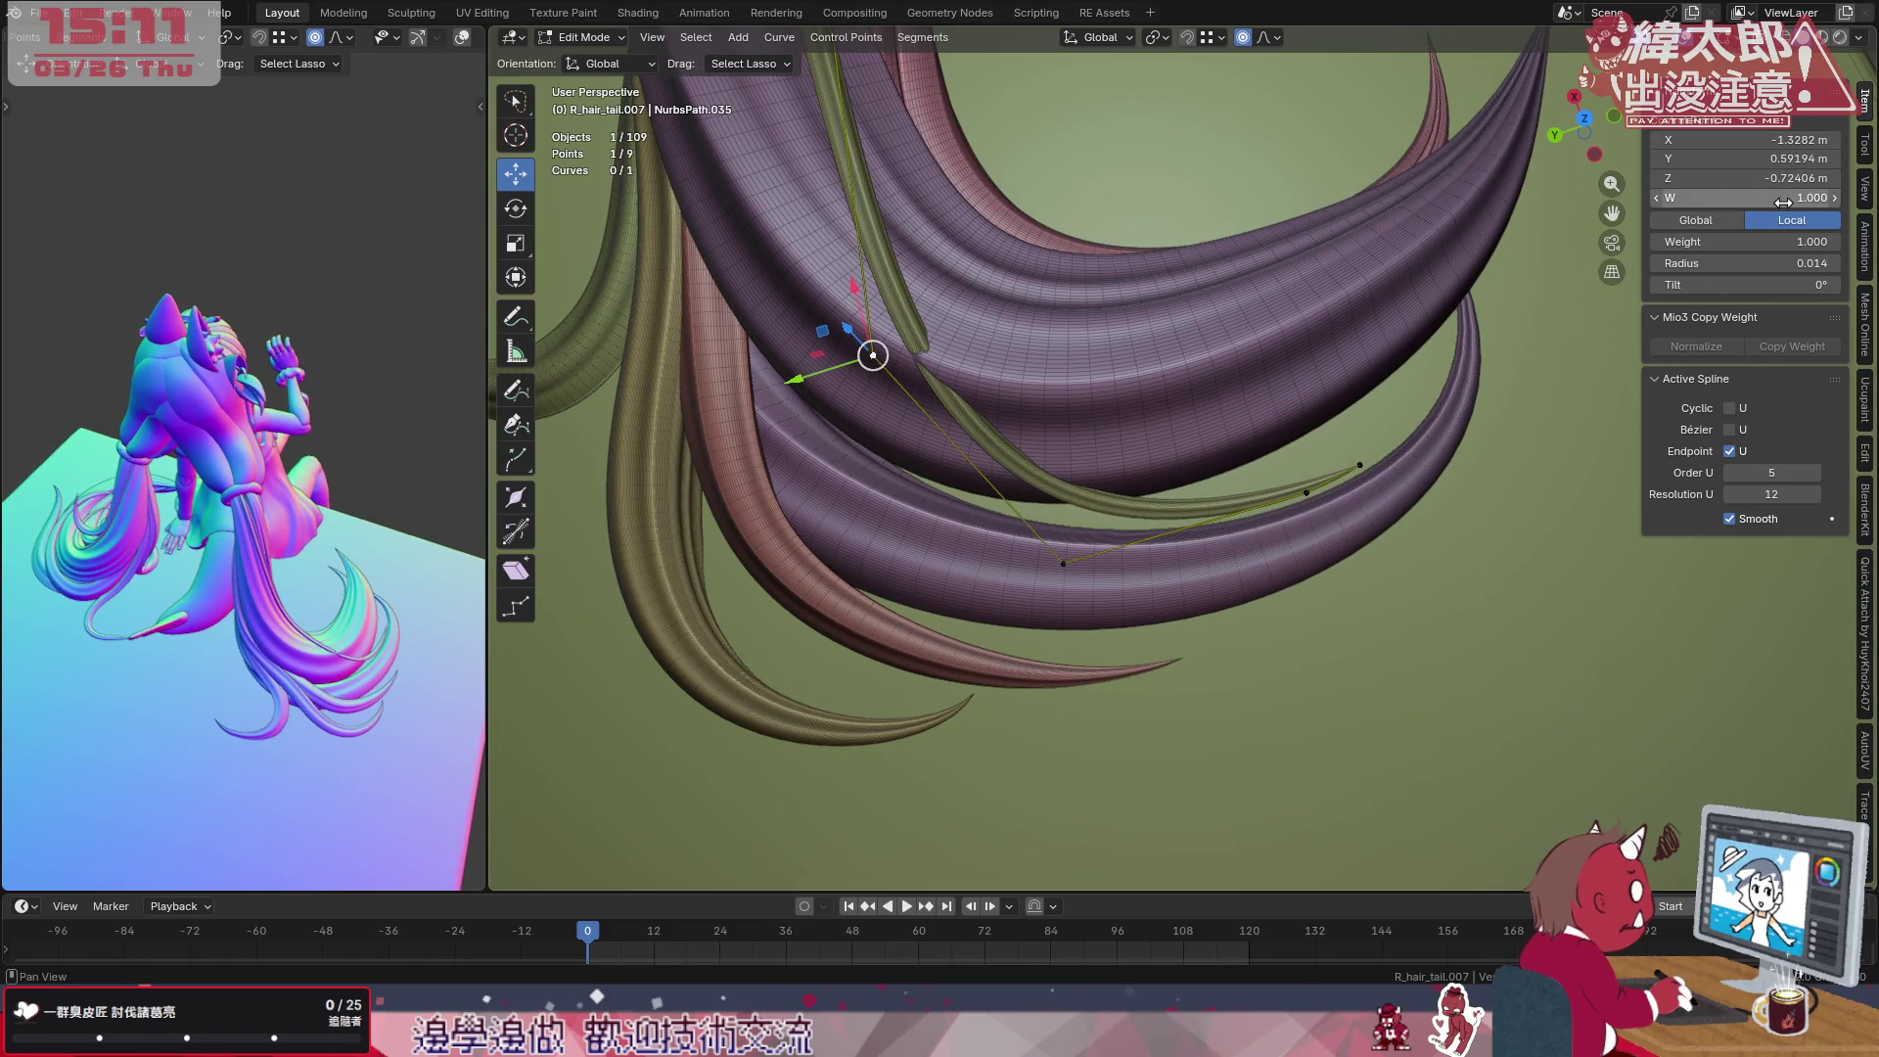
{"action": "left_click_drag", "start_coordinate": [1747, 197], "coordinate": [1828, 197]}
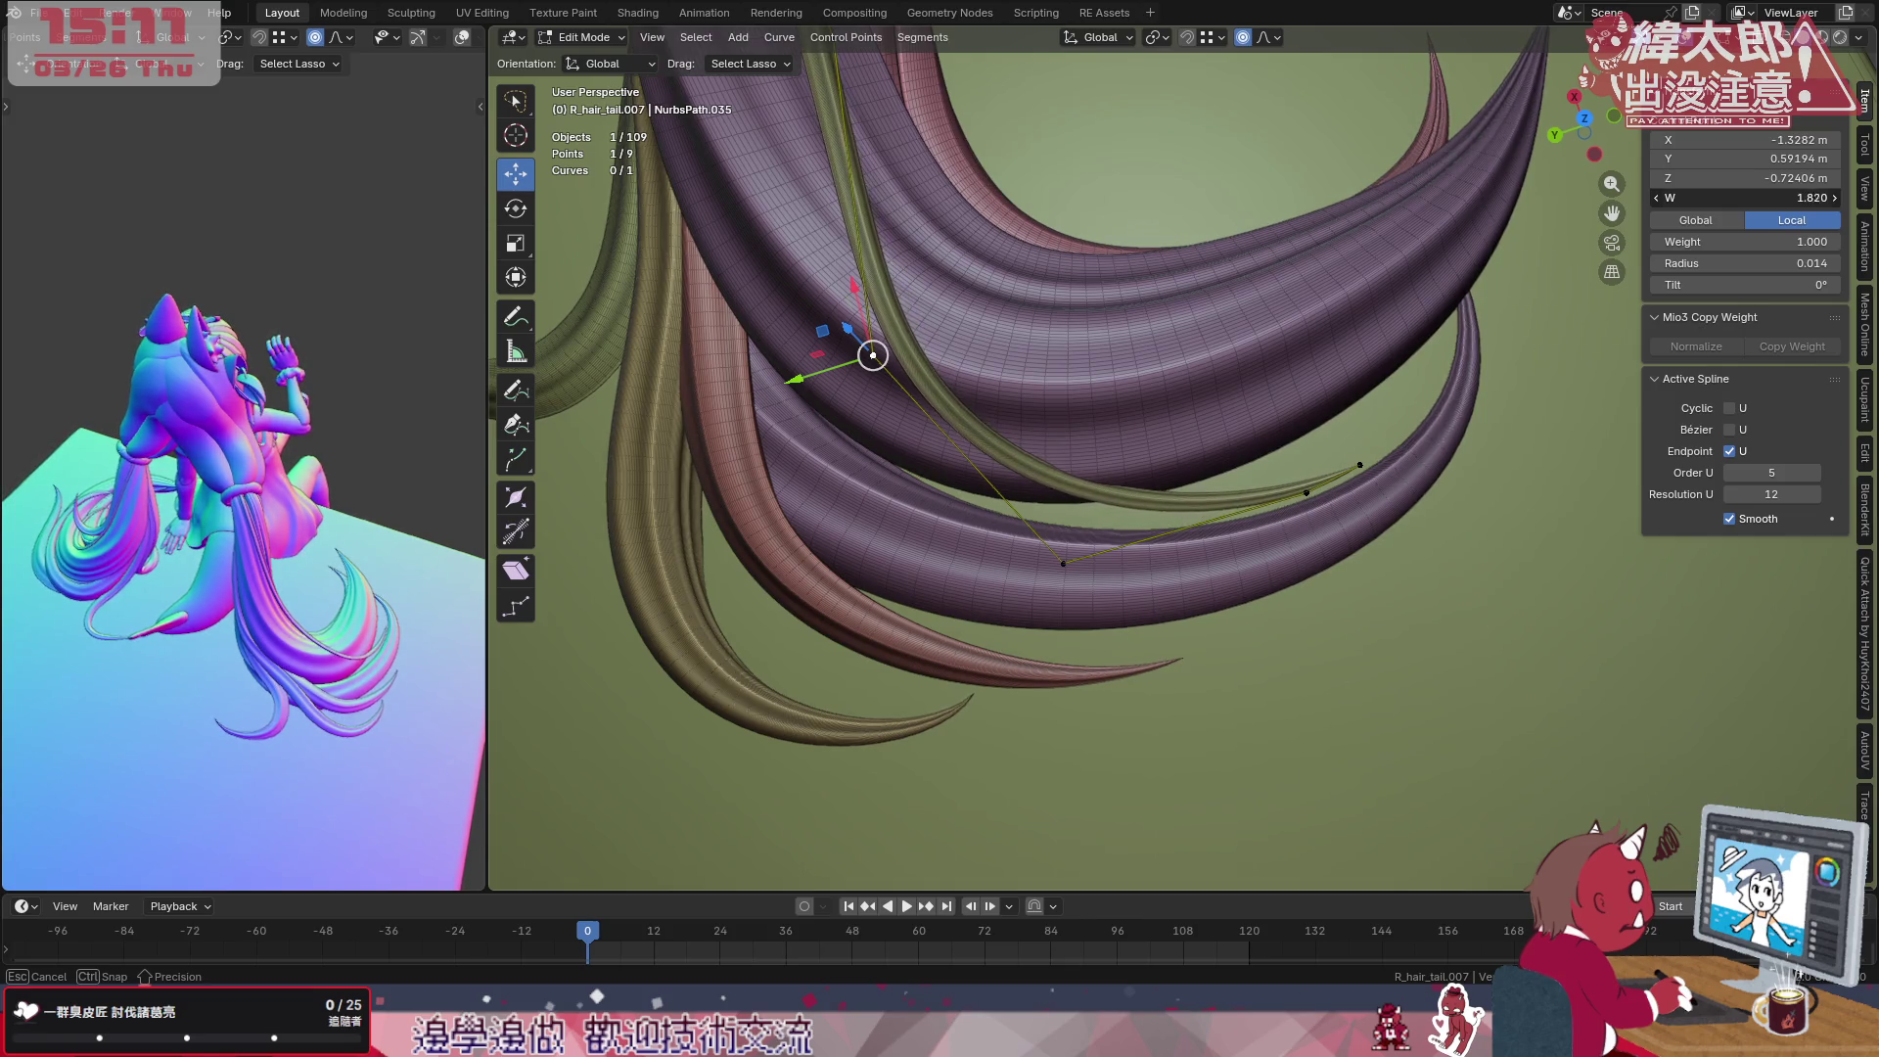
{"action": "left_click", "coordinate": [1061, 564]}
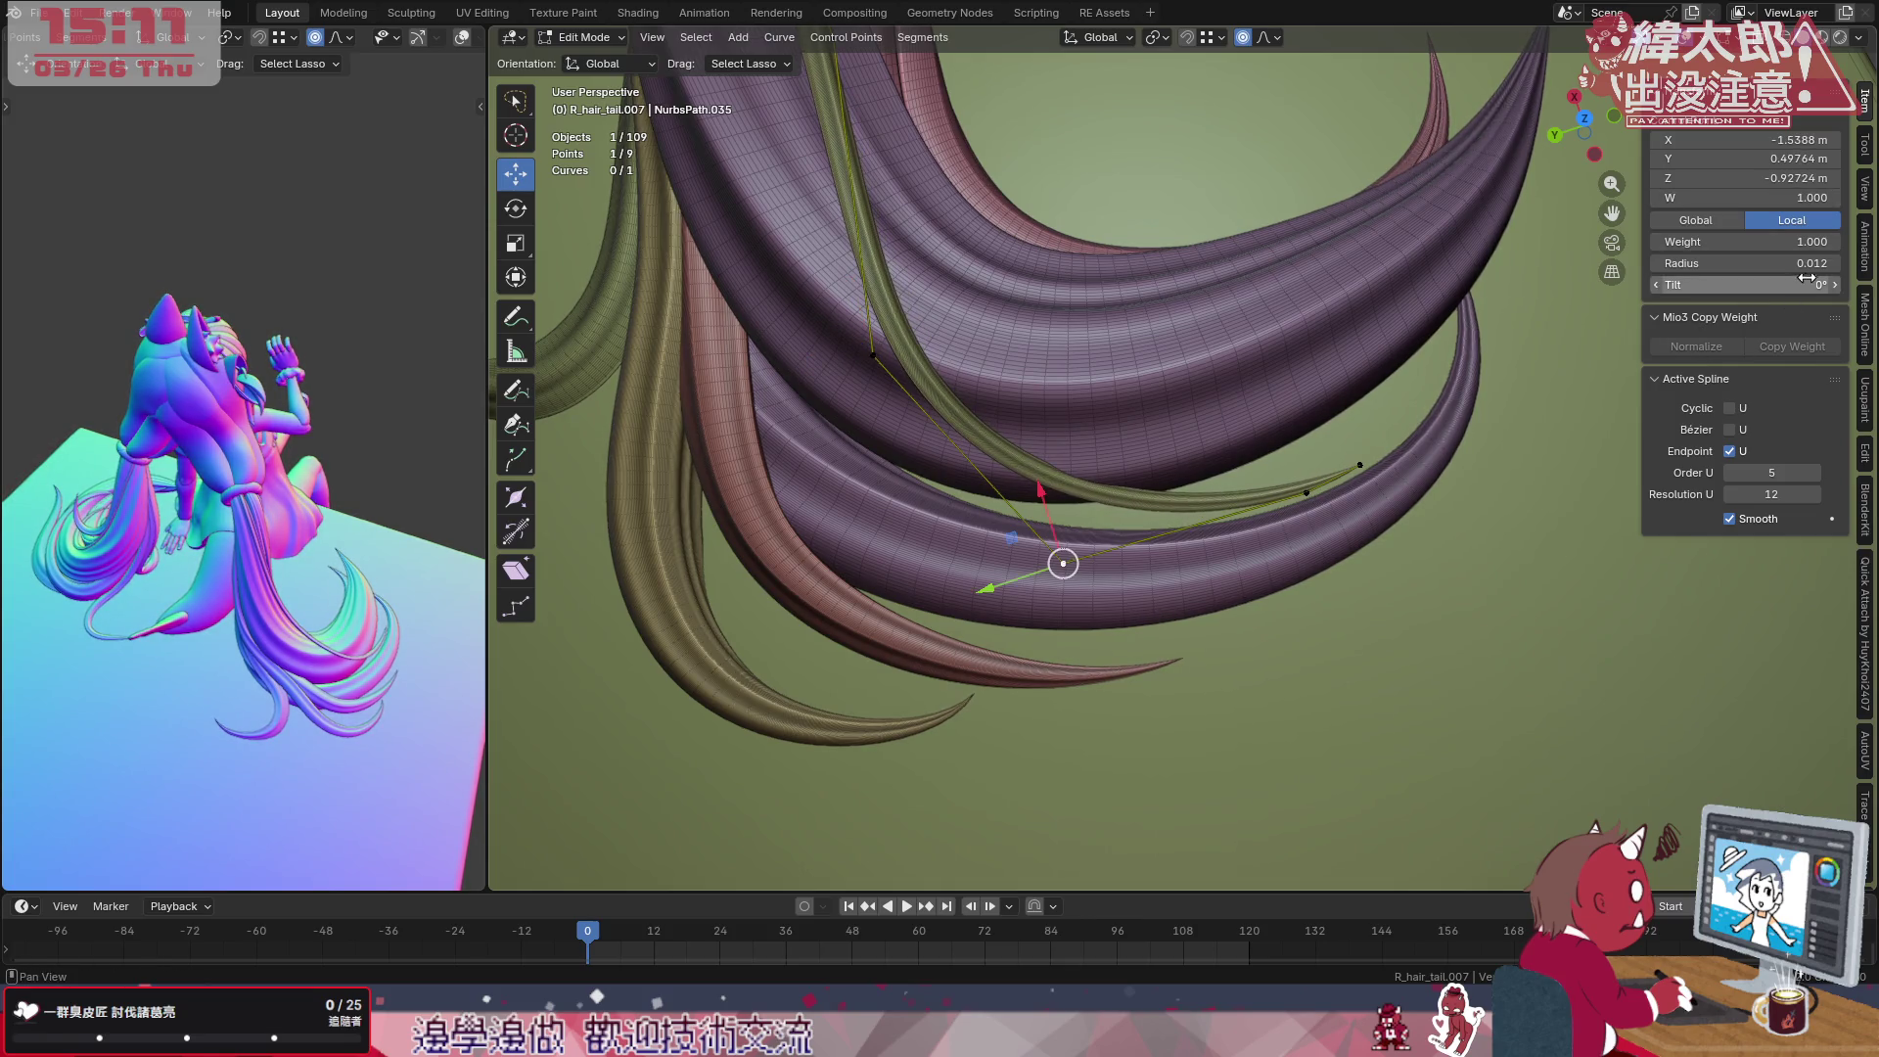
{"action": "left_click_drag", "start_coordinate": [1806, 262], "coordinate": [1797, 263]}
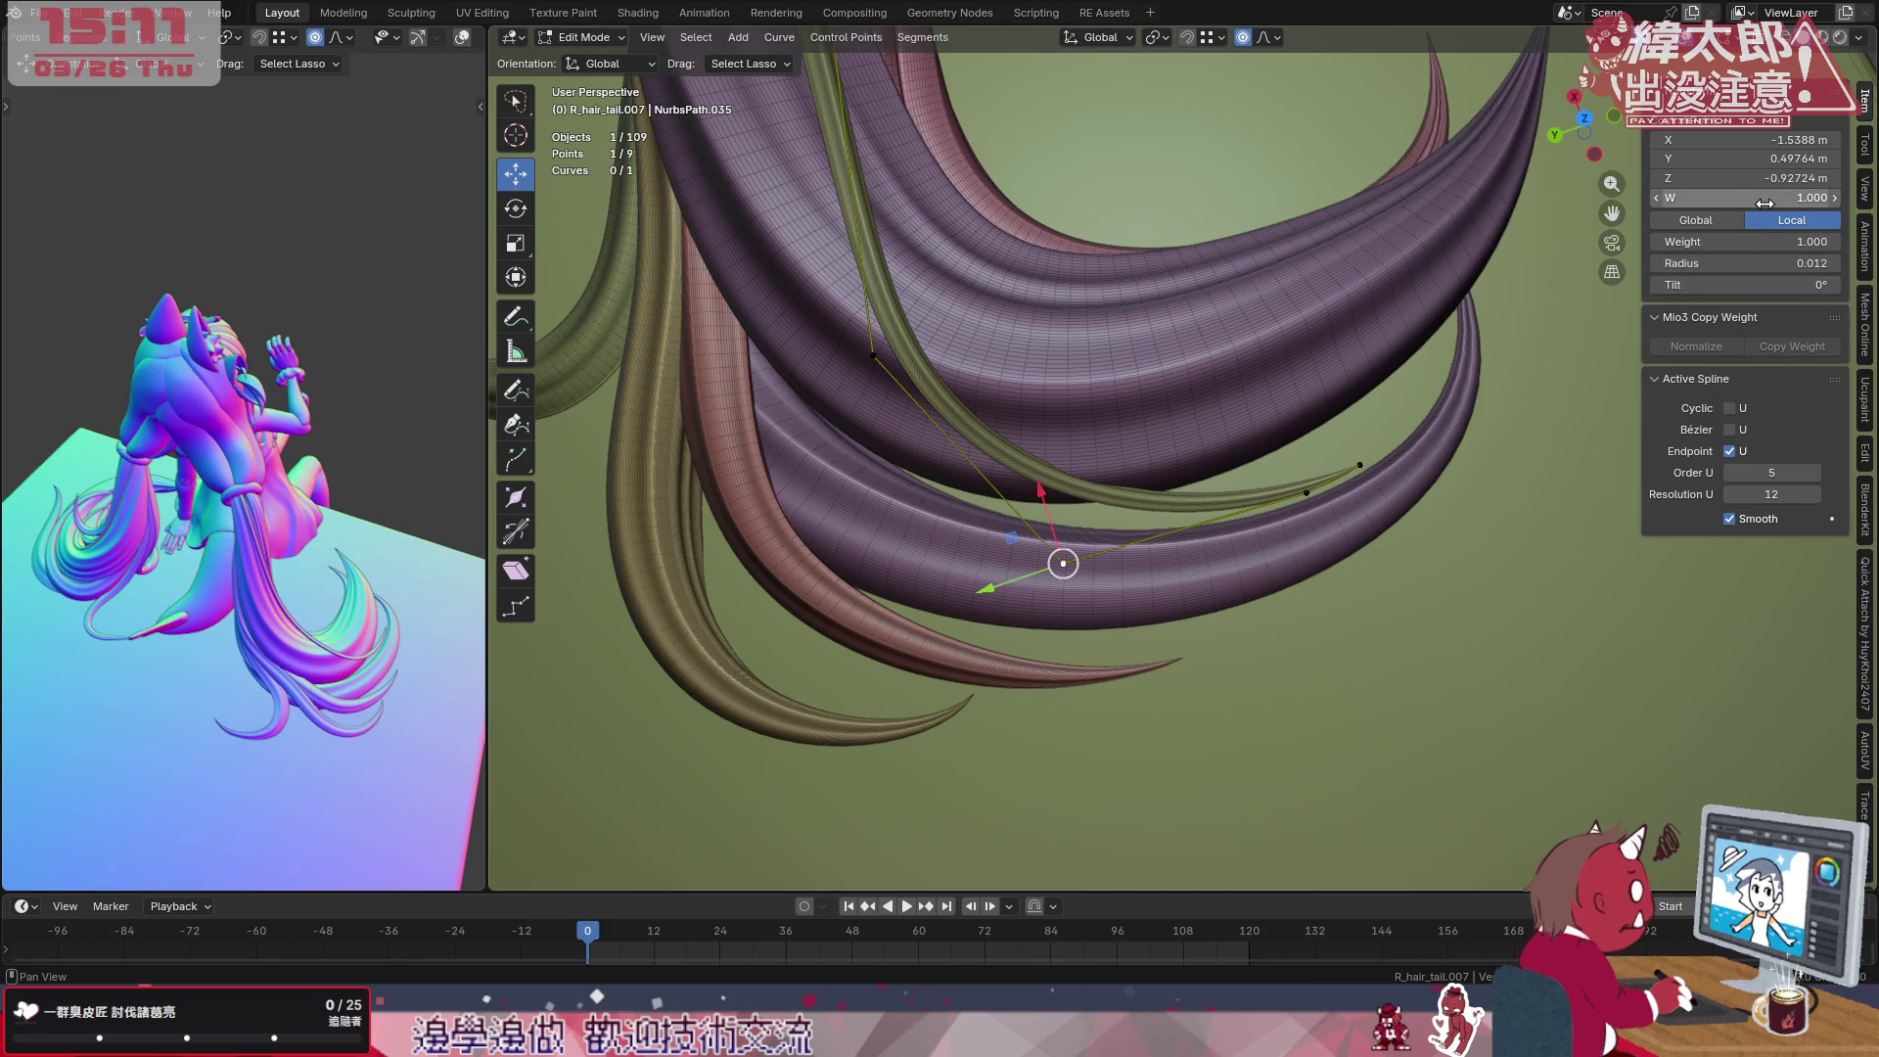
{"action": "left_click_drag", "start_coordinate": [1784, 197], "coordinate": [1828, 198]}
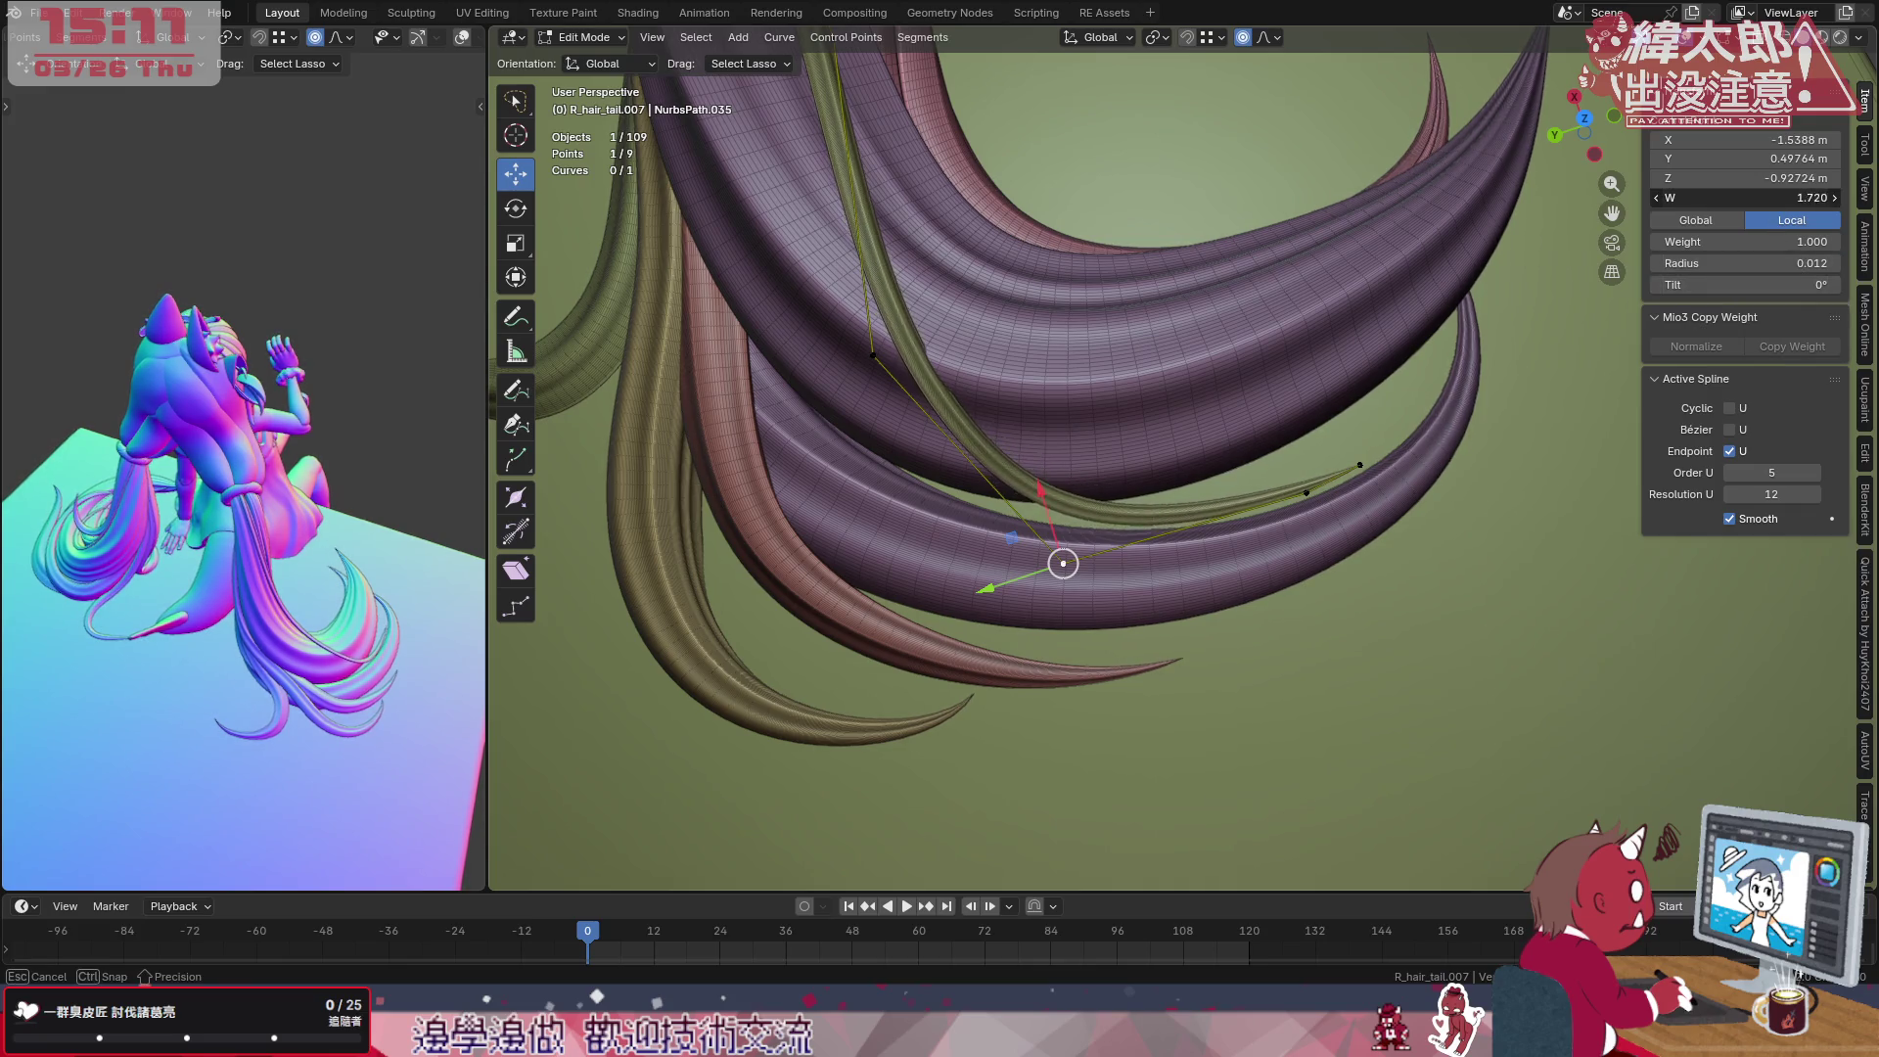
Raise the upper control point's W weight to 2.21 and inspect the reshaped strand.
{"action": "left_click", "coordinate": [872, 365]}
{"action": "left_click_drag", "start_coordinate": [1663, 261], "coordinate": [1725, 266]}
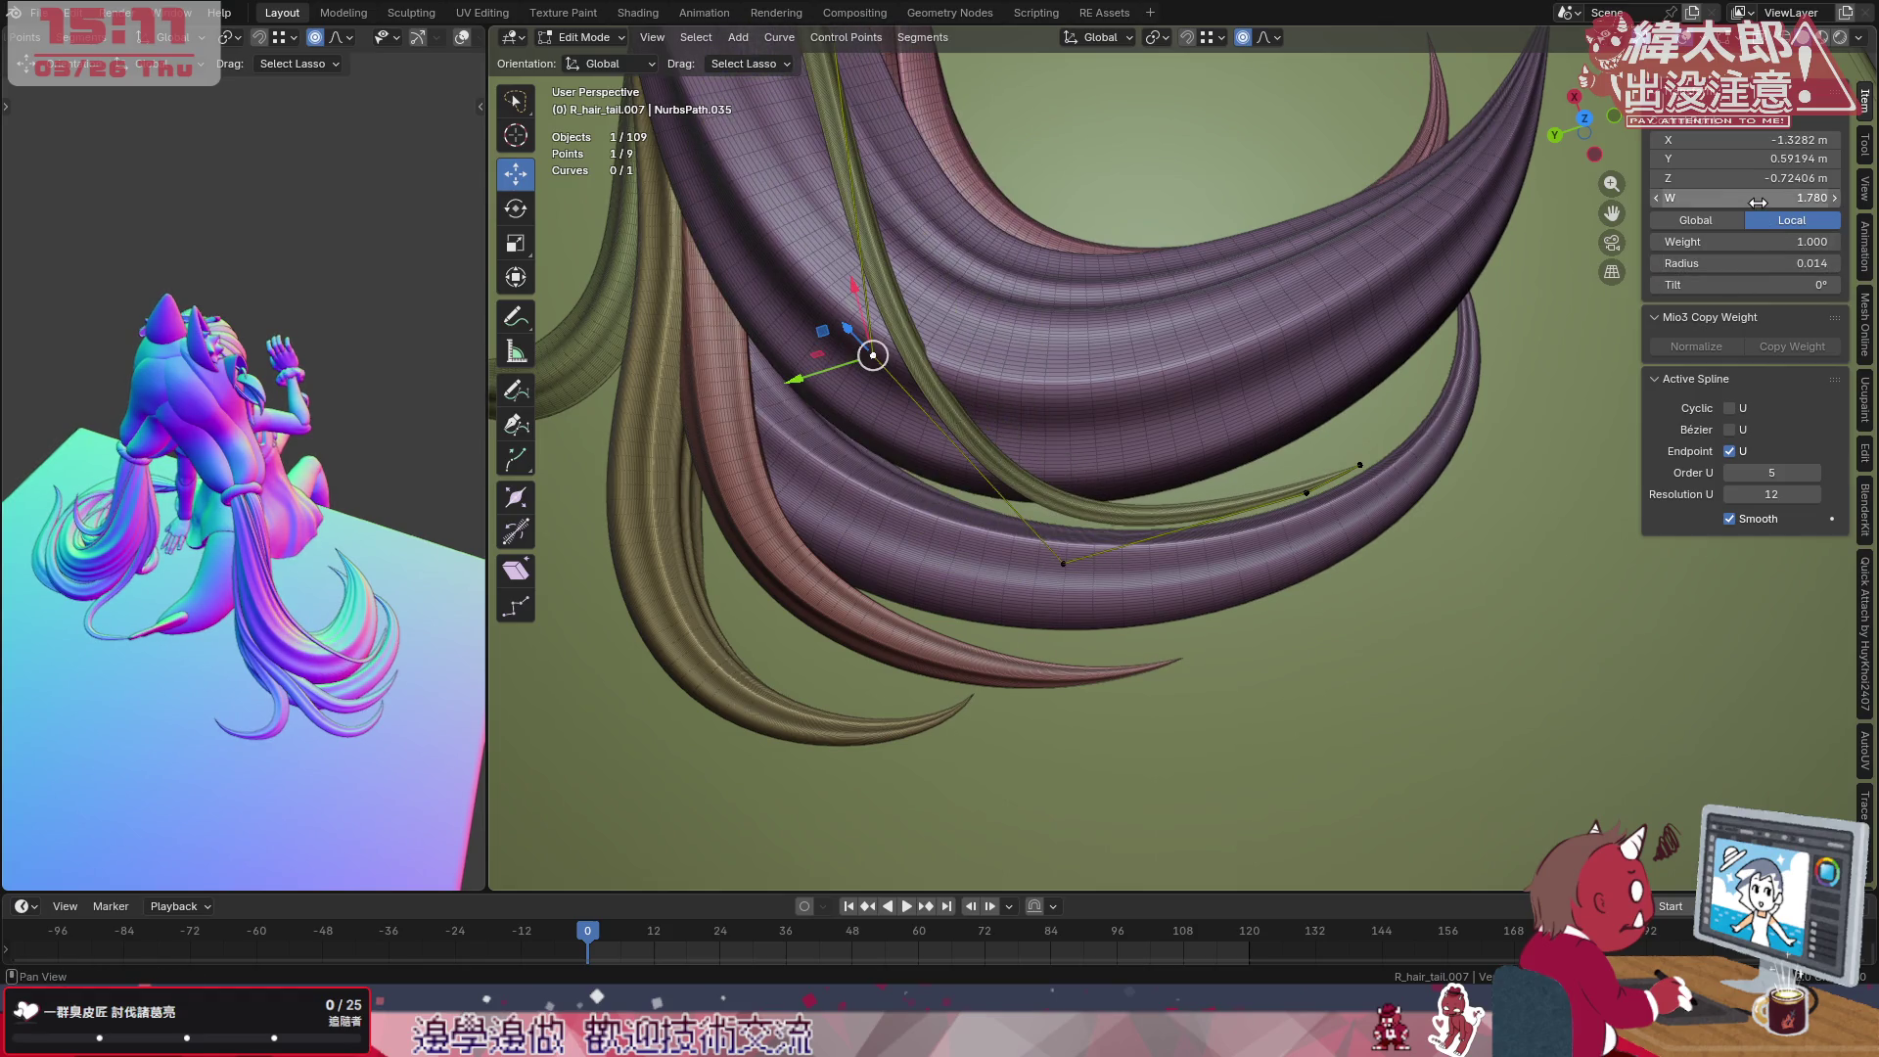
{"action": "left_click_drag", "start_coordinate": [1760, 202], "coordinate": [1676, 200]}
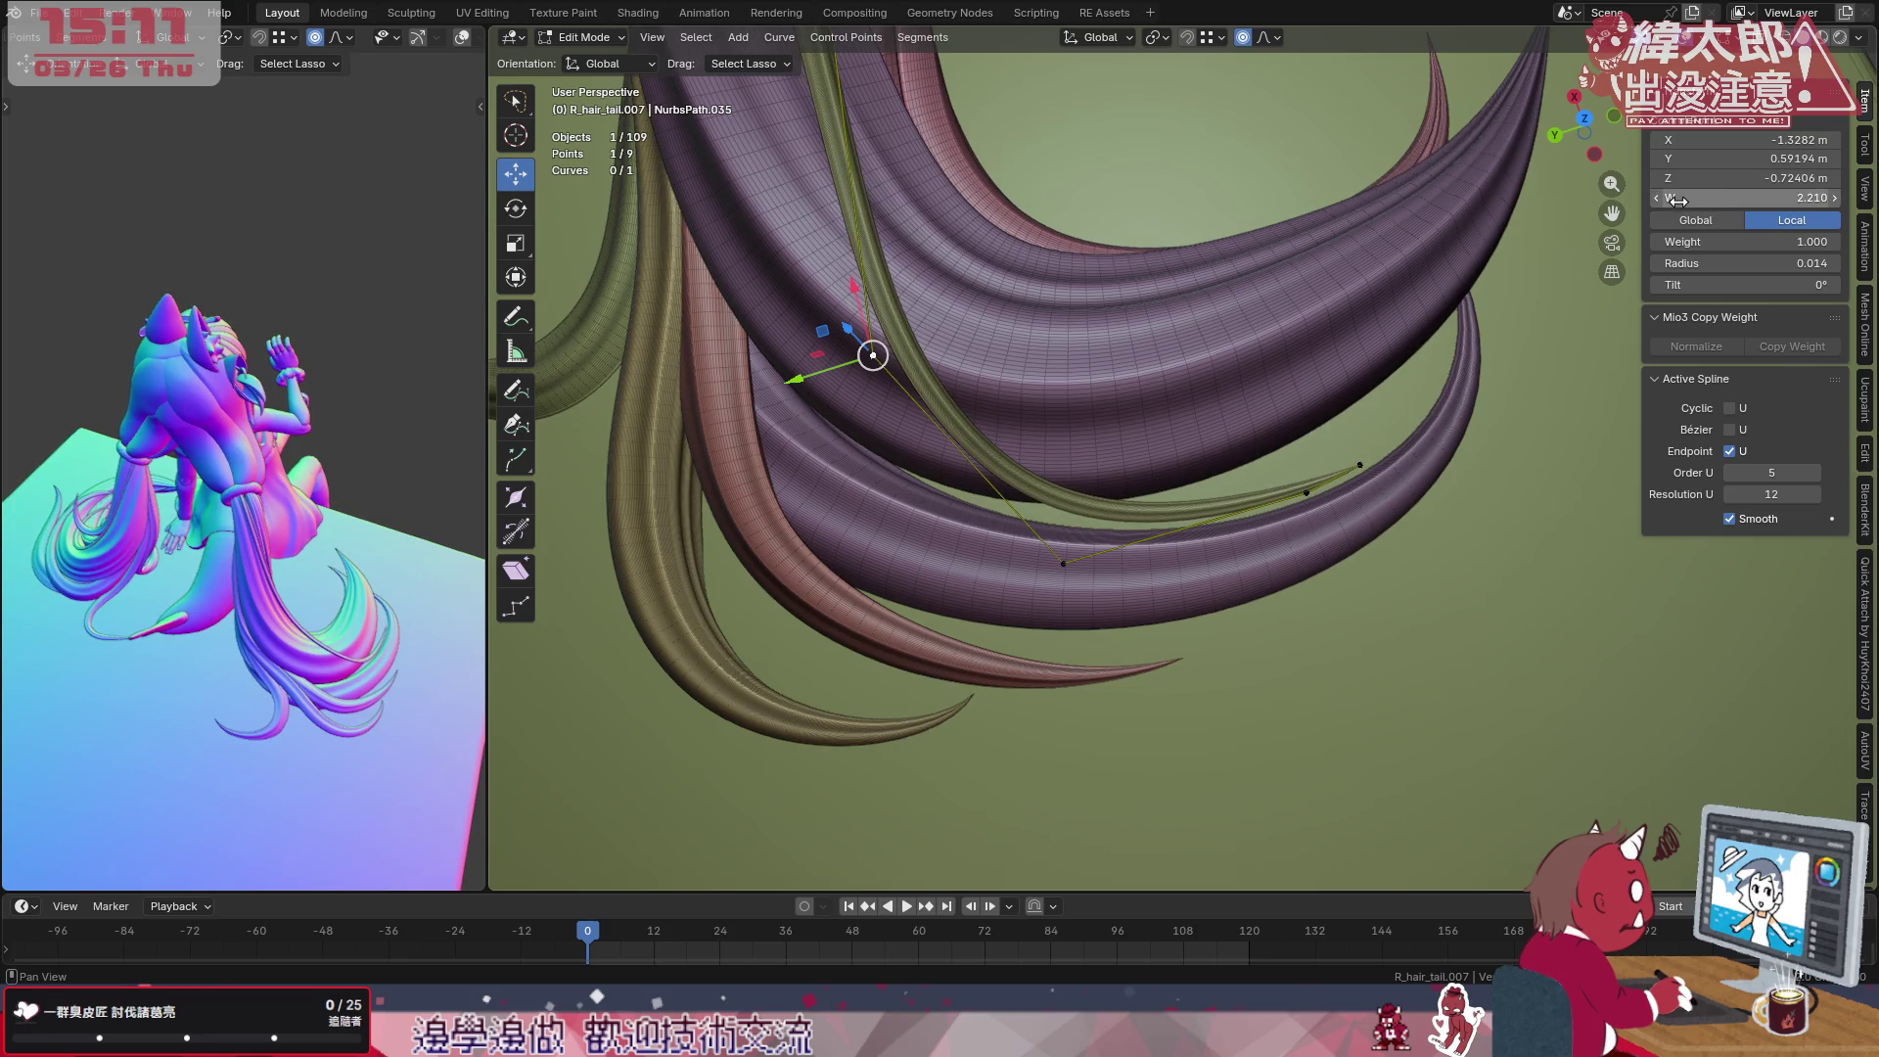
{"action": "mouse_move", "coordinate": [954, 463]}
{"action": "middle_mouse_down"}
{"action": "mouse_move", "coordinate": [1014, 459]}
{"action": "mouse_move", "coordinate": [1057, 499]}
{"action": "middle_mouse_up"}
{"action": "scroll", "coordinate": [1013, 459], "scroll_direction": "up", "scroll_amount": 2}
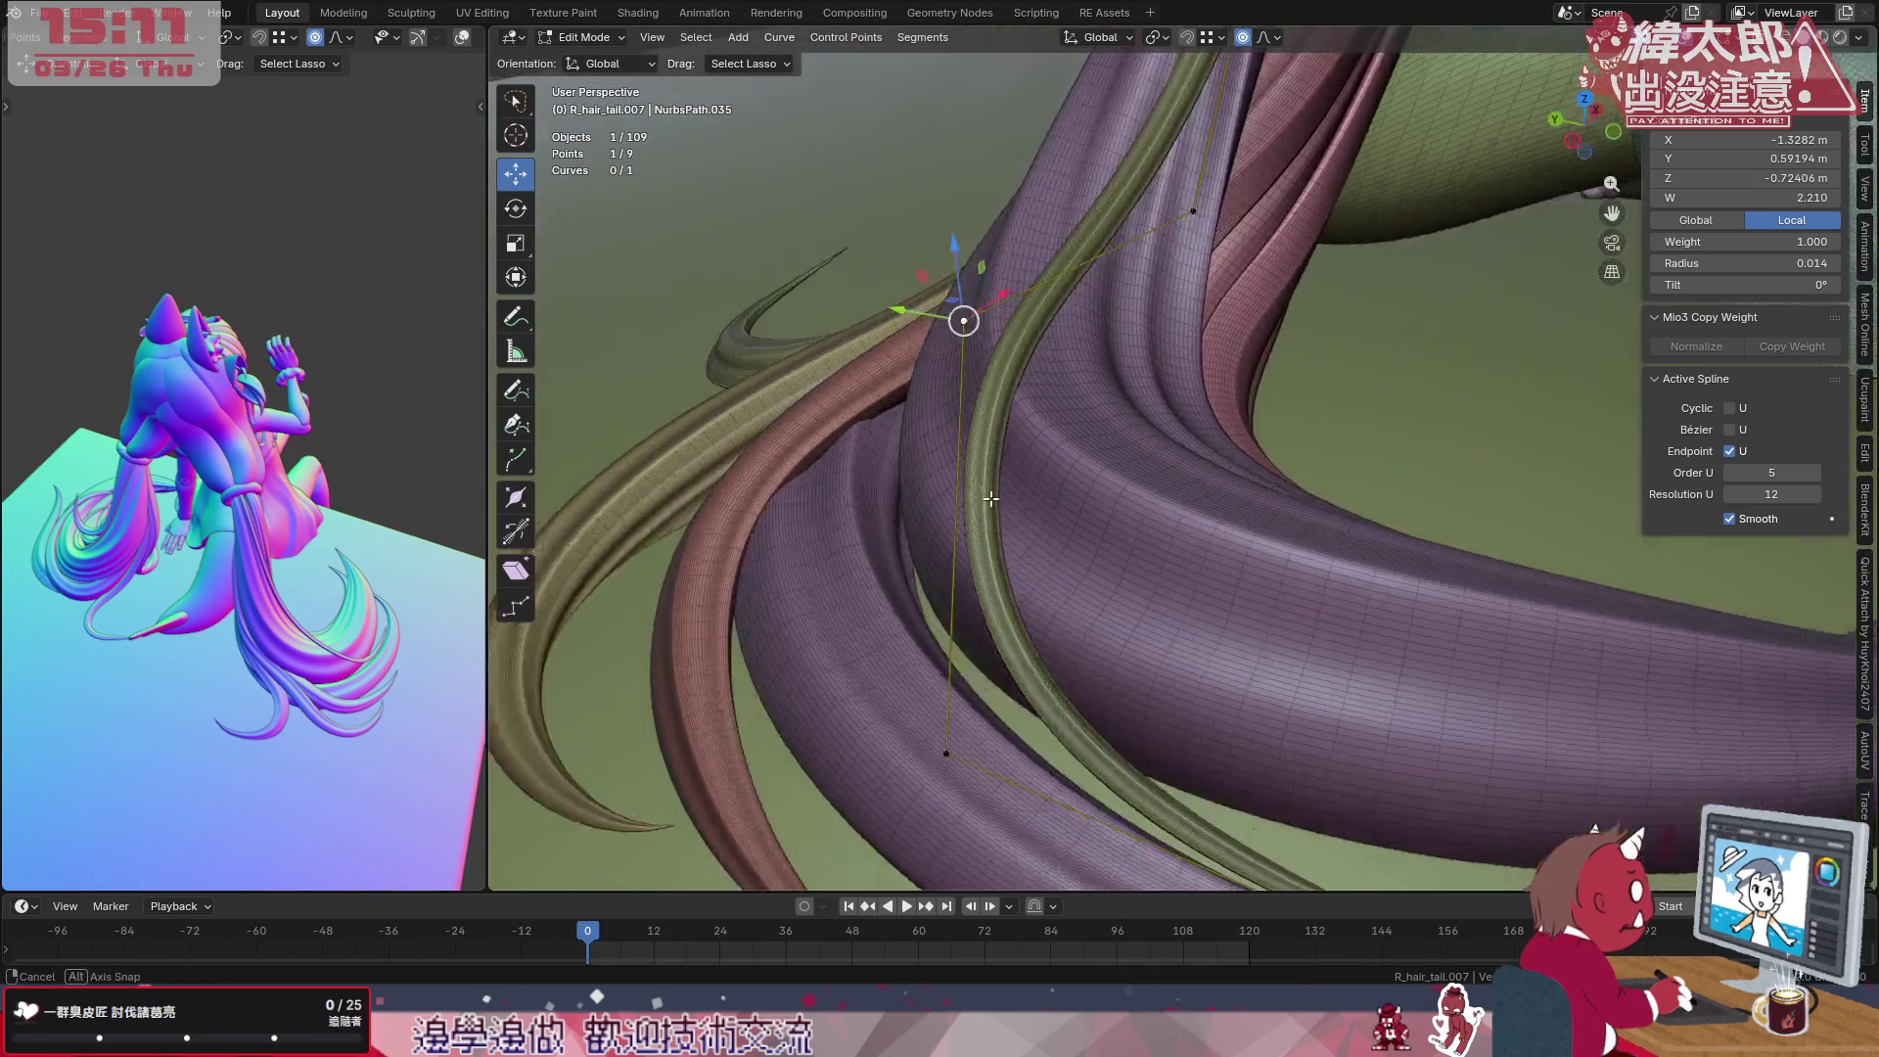
{"action": "scroll", "coordinate": [1057, 499], "scroll_direction": "up", "scroll_amount": 2}
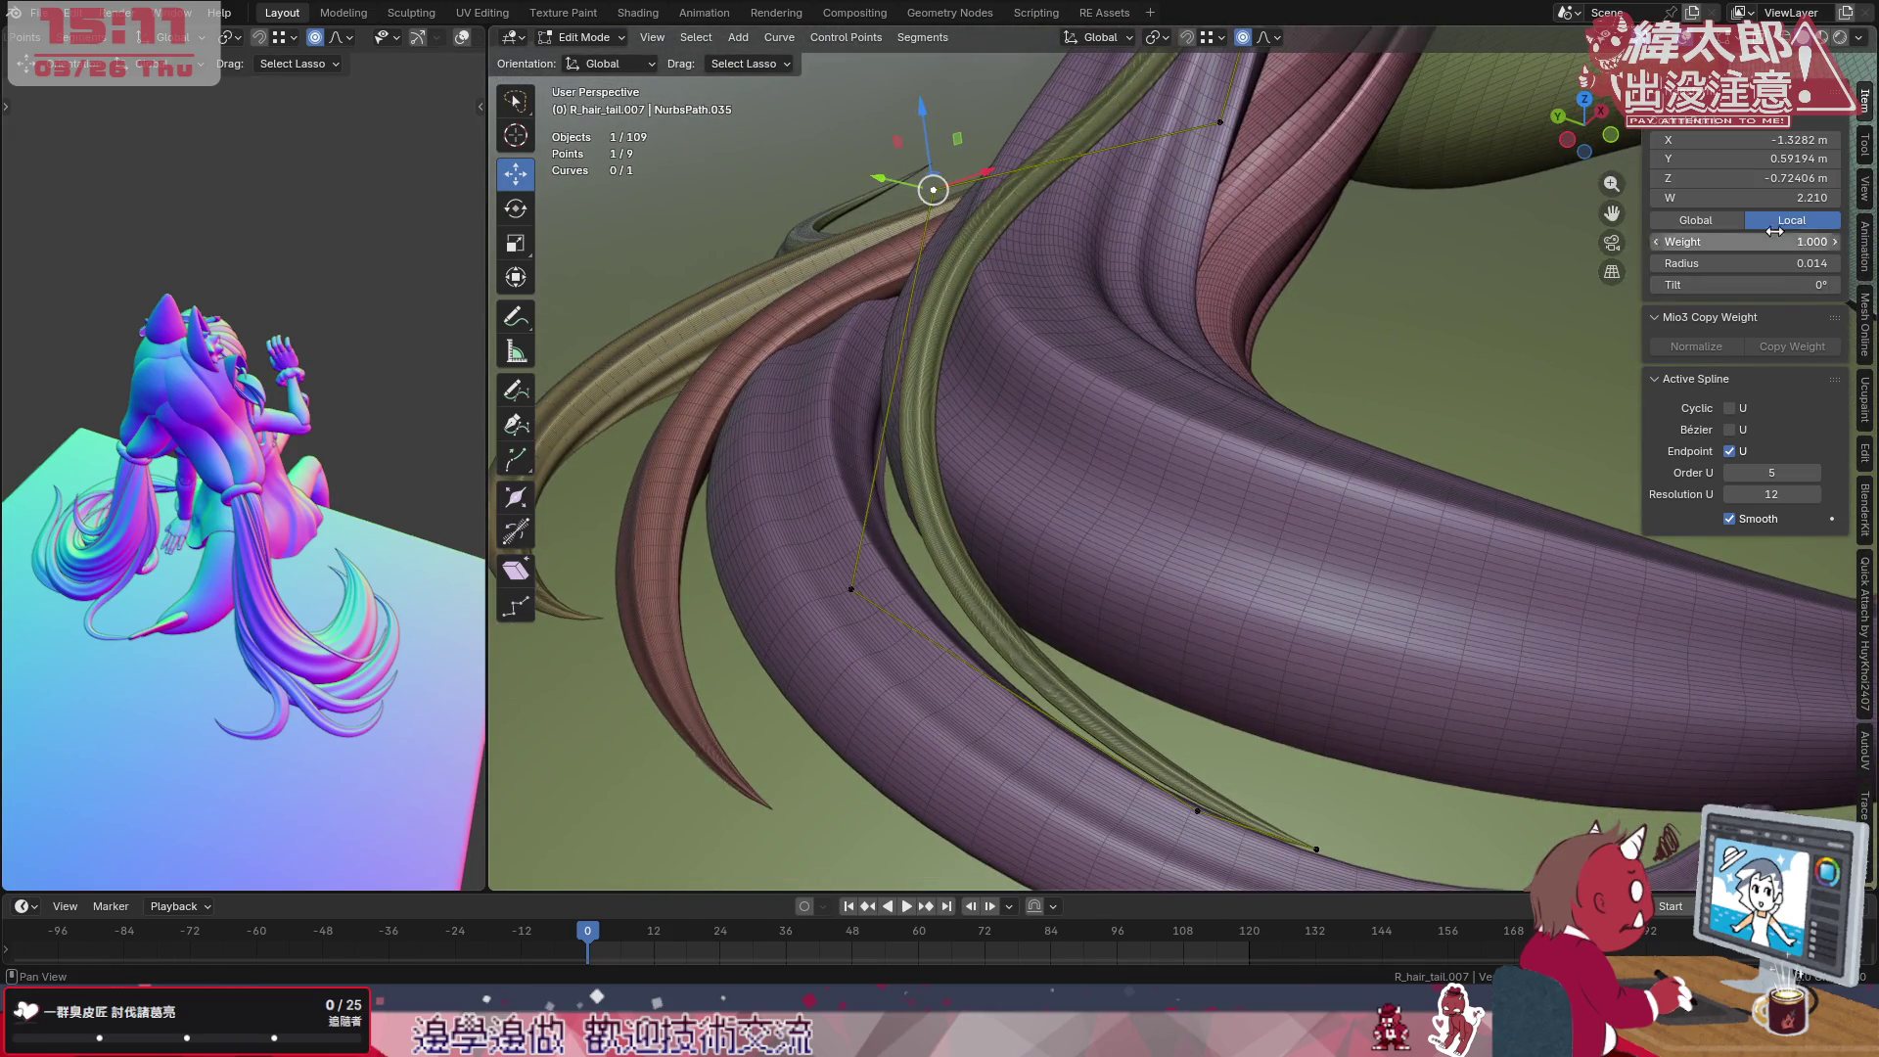